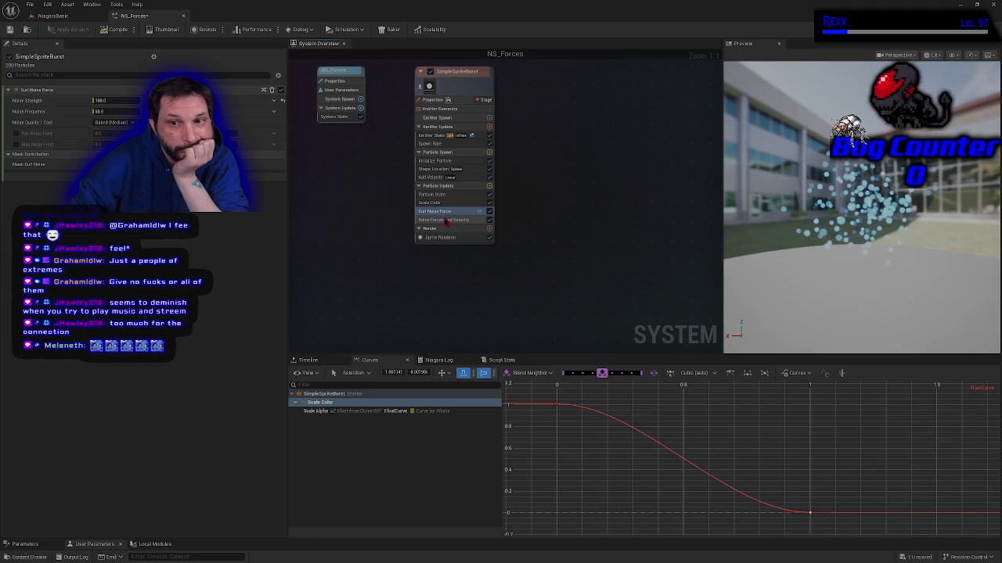
# Select the SimpleSpriteBurst emitter's Add Velocity module so its settings show in Details
pyautogui.click(430, 178)
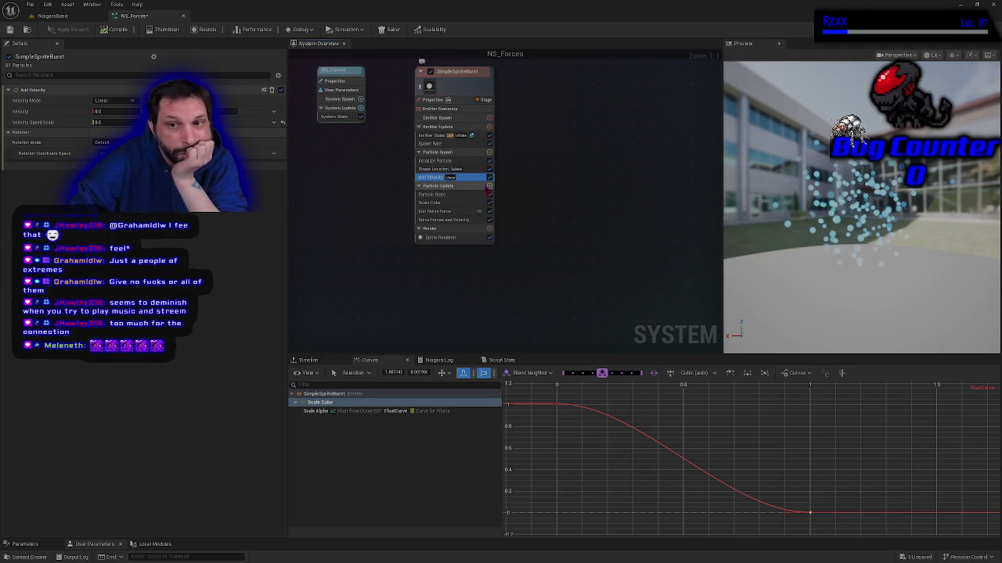
# Add a Drag module to Particle Update by searching 'drag', then select Curl Noise Force
pyautogui.click(489, 186)
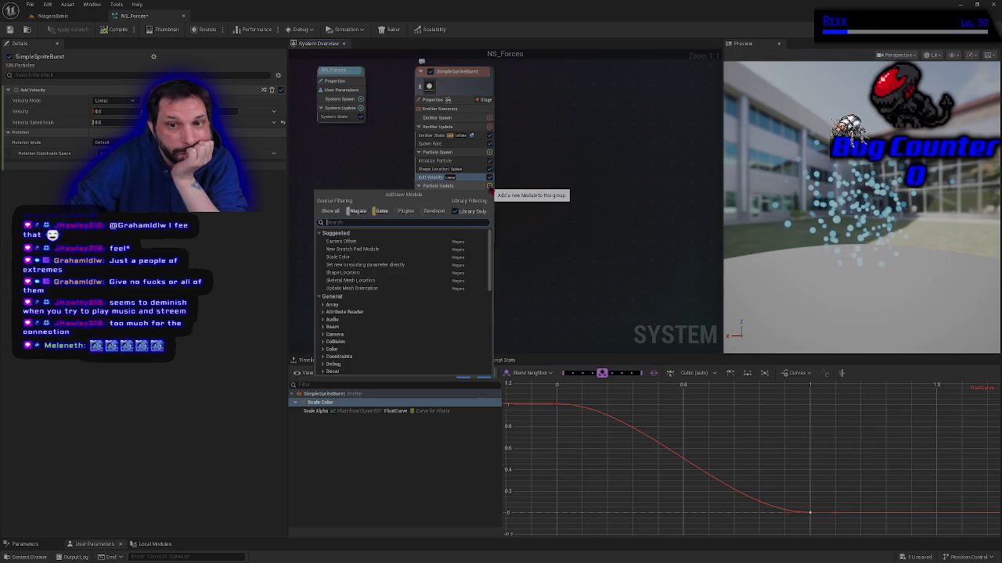
pyautogui.write('drag')
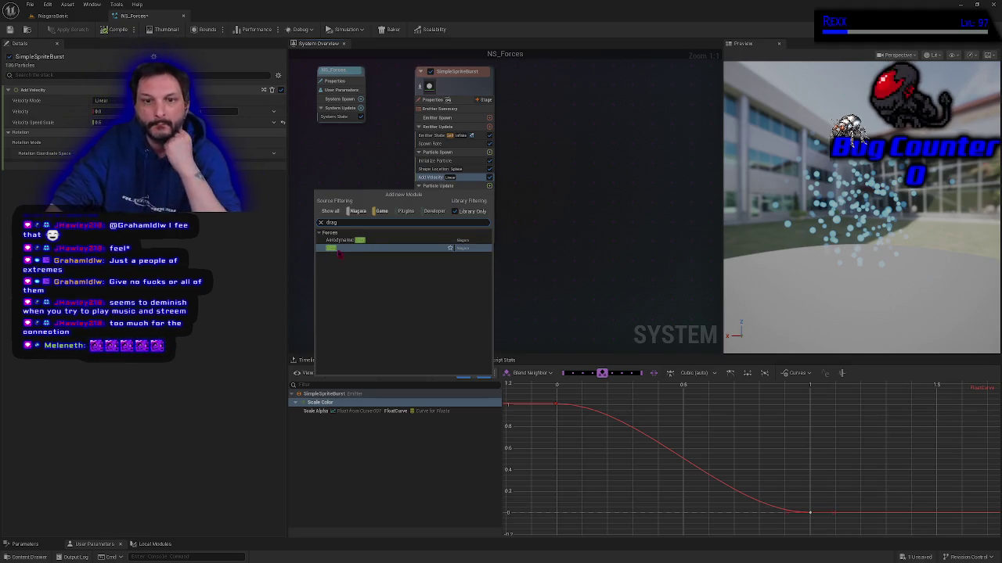
pyautogui.click(338, 249)
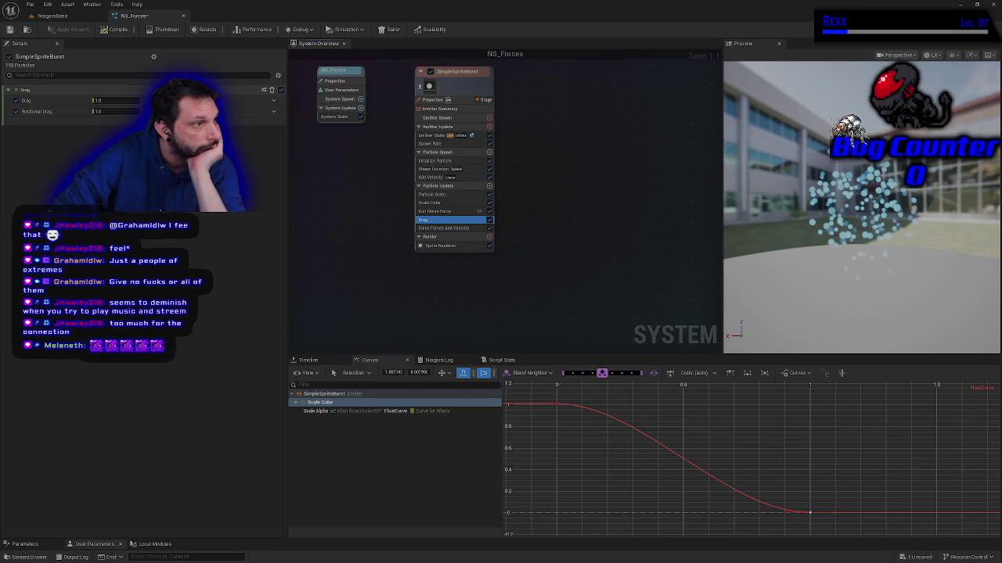
pyautogui.click(435, 211)
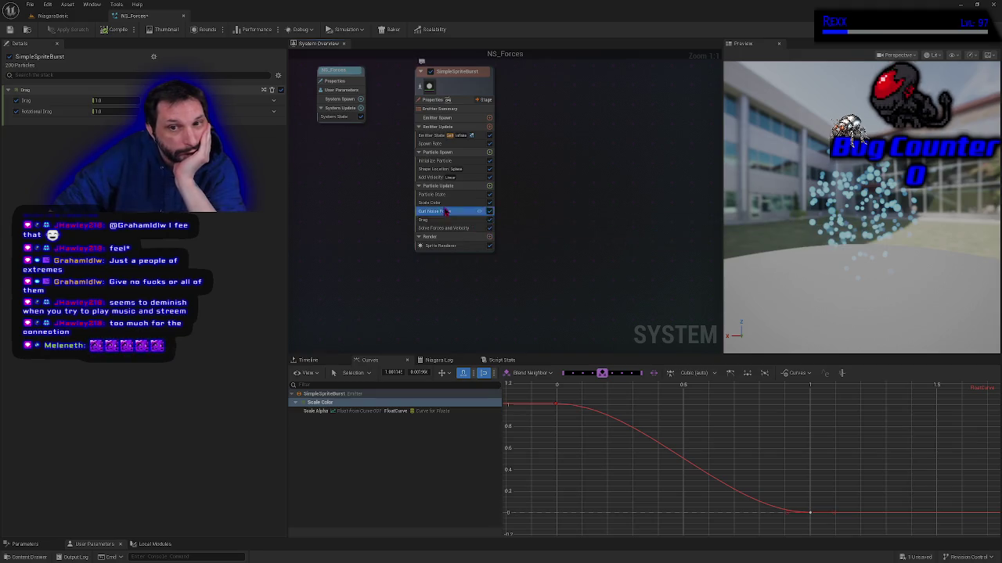
# Enter 500 as Curl Noise Force's Noise Strength, then compile and save NS_Forces
pyautogui.click(105, 101)
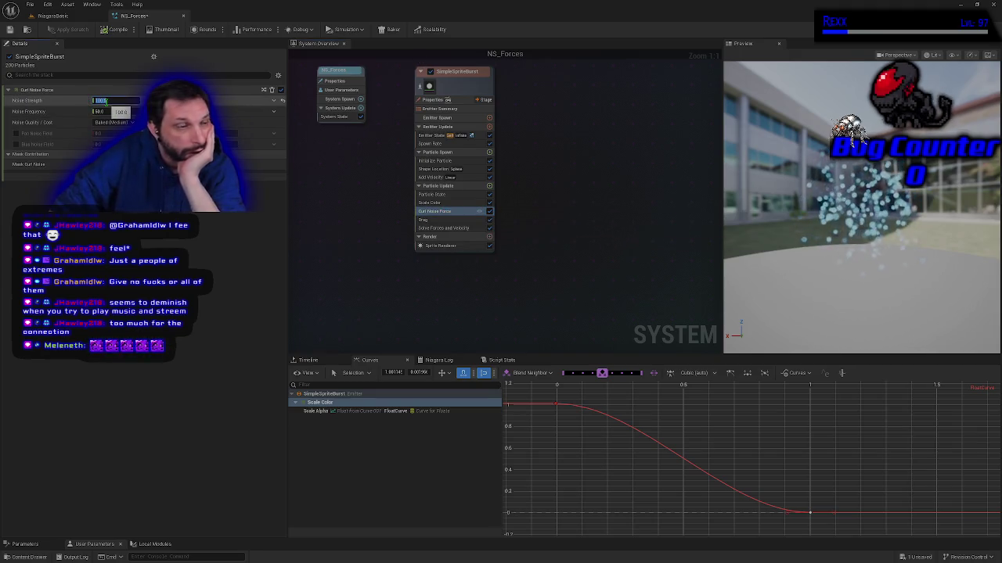
pyautogui.write('0.5')
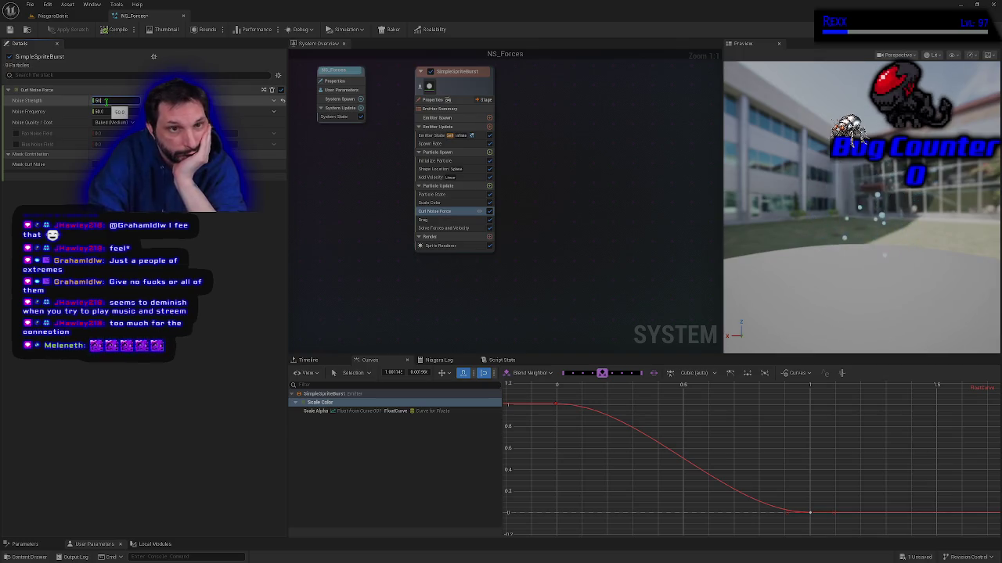
pyautogui.press('Return')
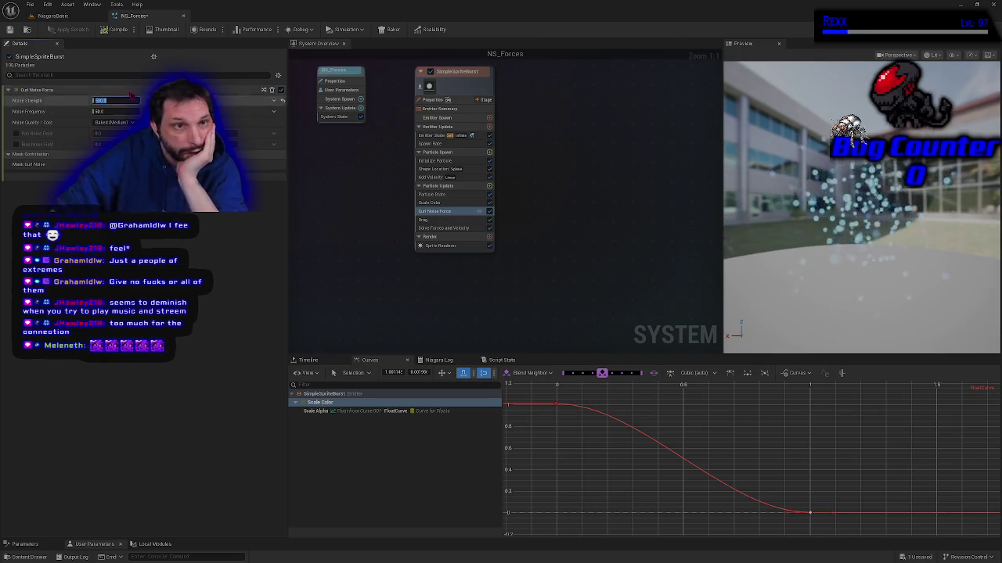
pyautogui.click(104, 30)
pyautogui.click(10, 29)
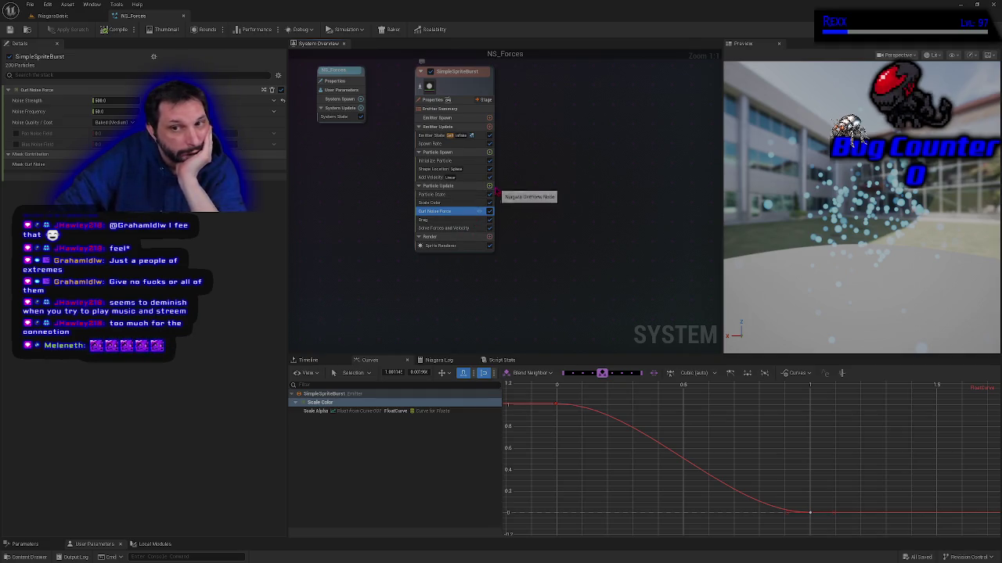
# Add a Vortex Force module to SimpleSpriteBurst's Particle Update via a 'vorte' search
pyautogui.click(489, 186)
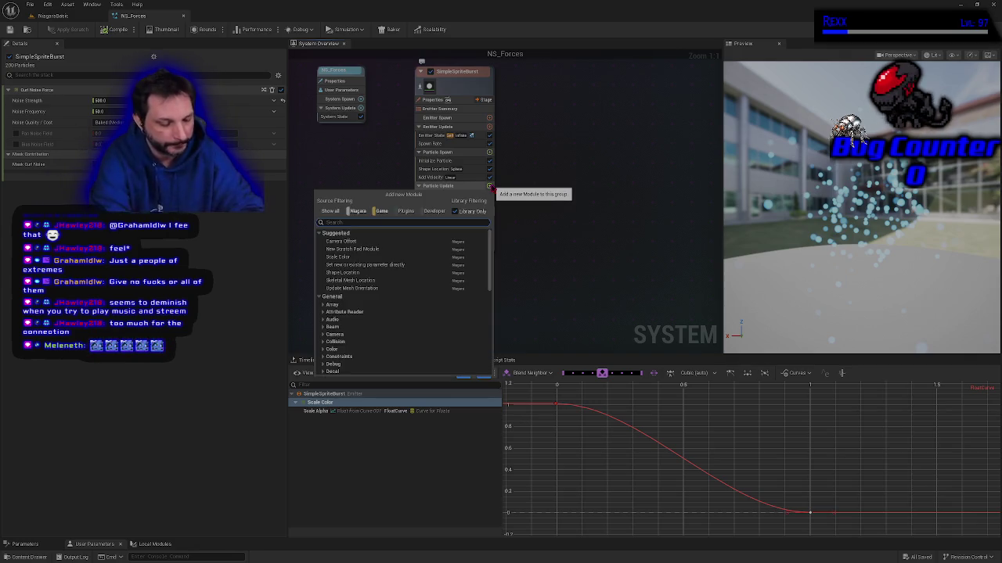
pyautogui.write('vorte')
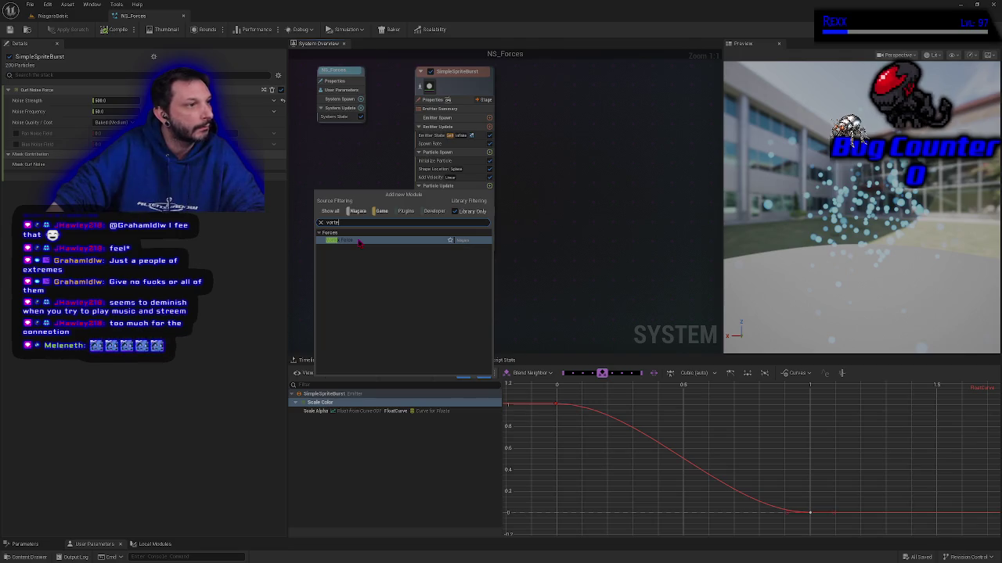
pyautogui.click(360, 241)
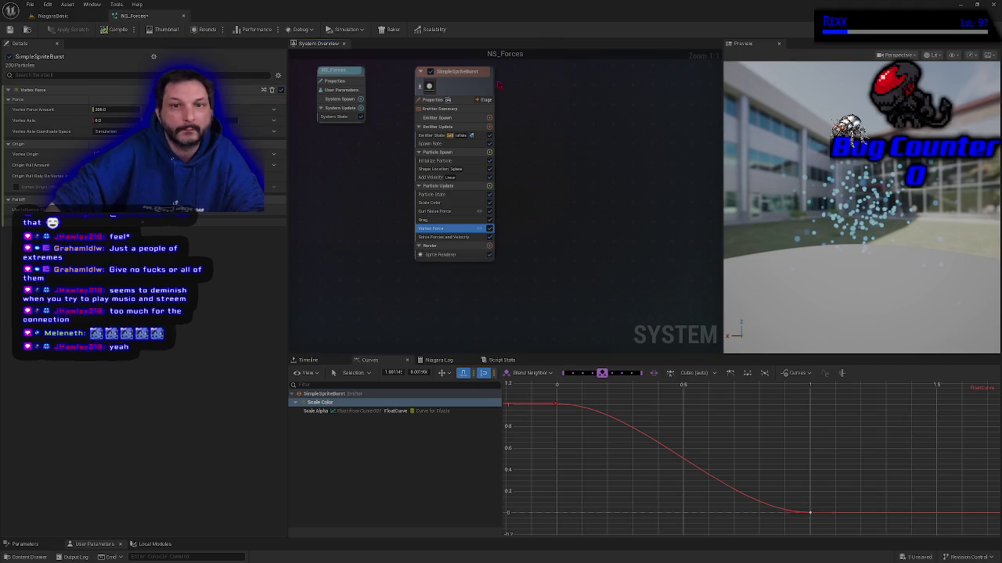
# Set Vortex Force Amount to 2000, then toggle Add Velocity off and back on to compare
pyautogui.click(116, 109)
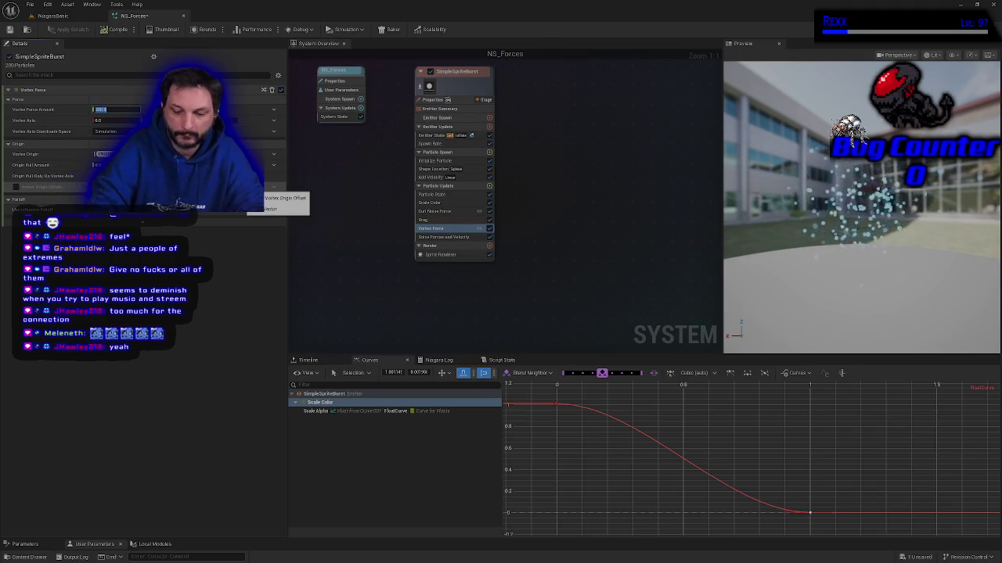
pyautogui.press('Return')
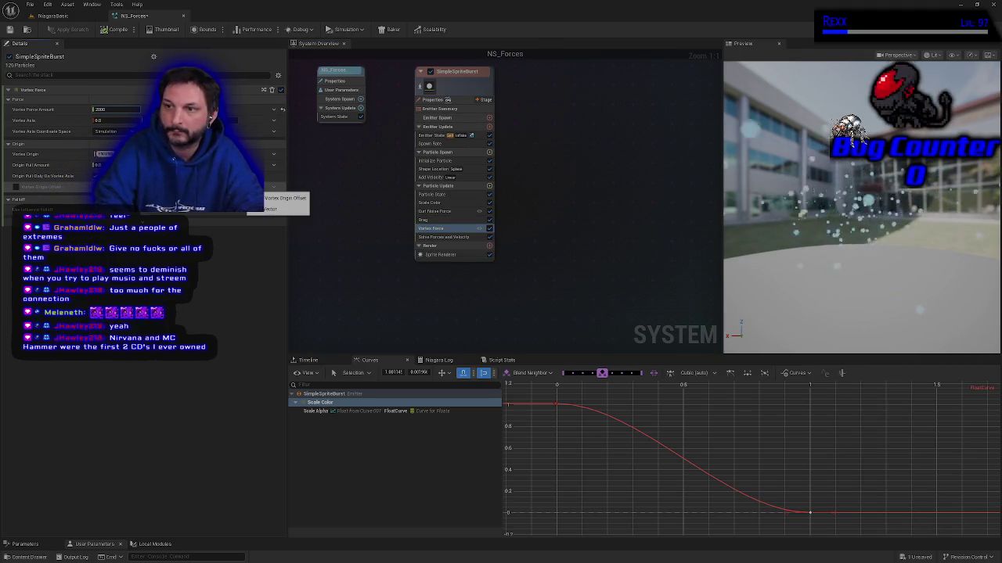
pyautogui.click(115, 109)
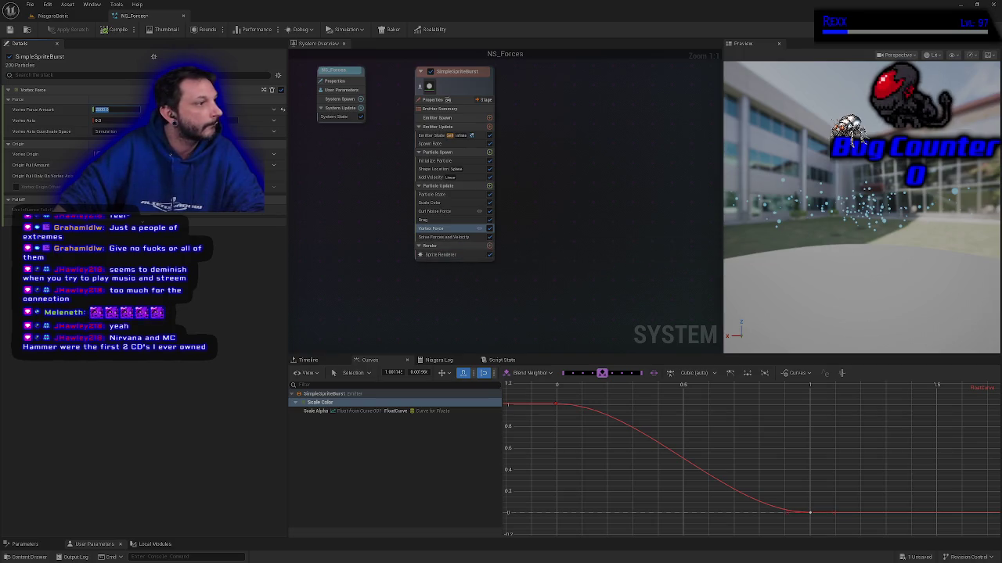
pyautogui.press('Return')
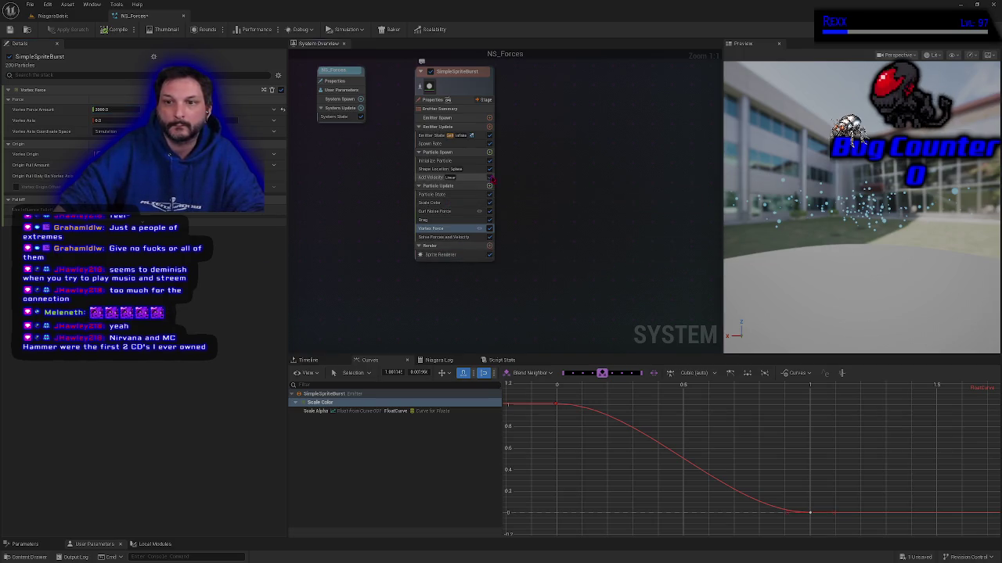
pyautogui.click(489, 177)
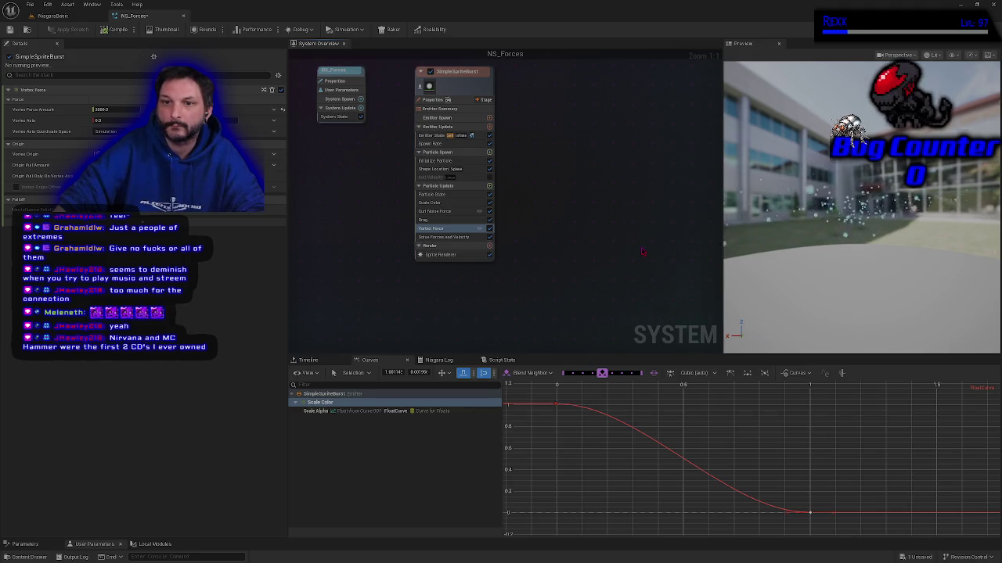
pyautogui.click(489, 176)
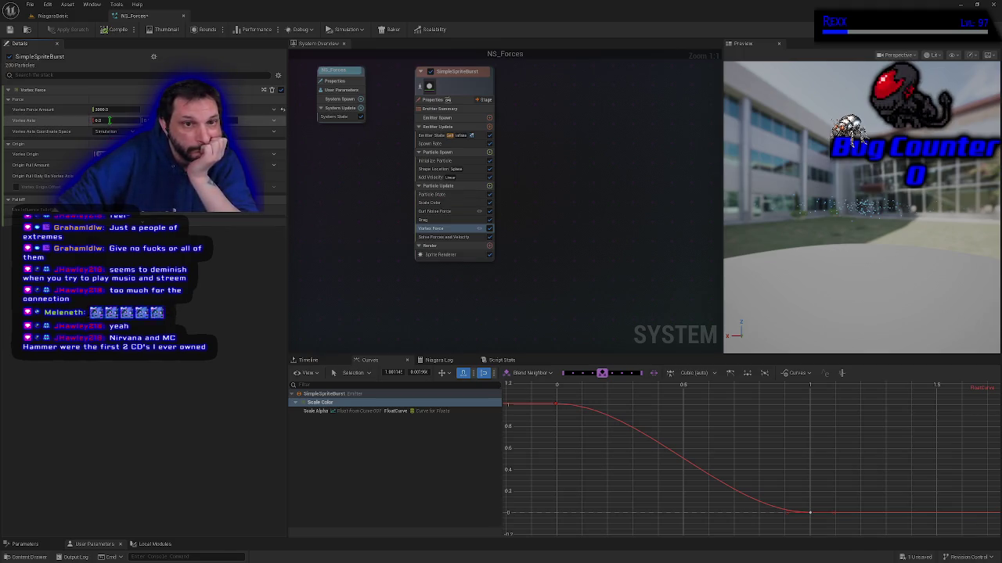
# Set the Vortex Axis X component to 1.0, then select the Drag module
pyautogui.click(109, 121)
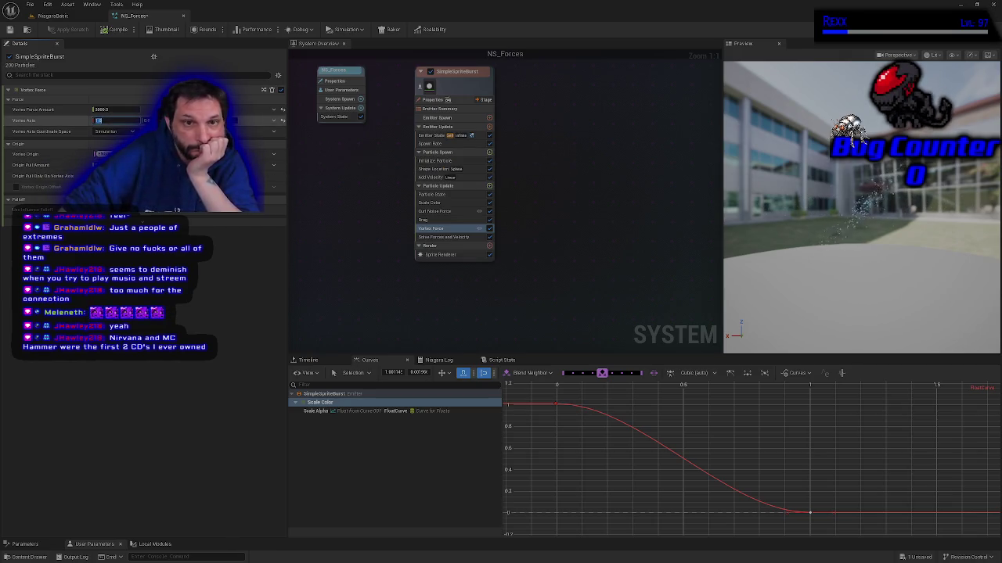
pyautogui.write('1')
pyautogui.press('Return')
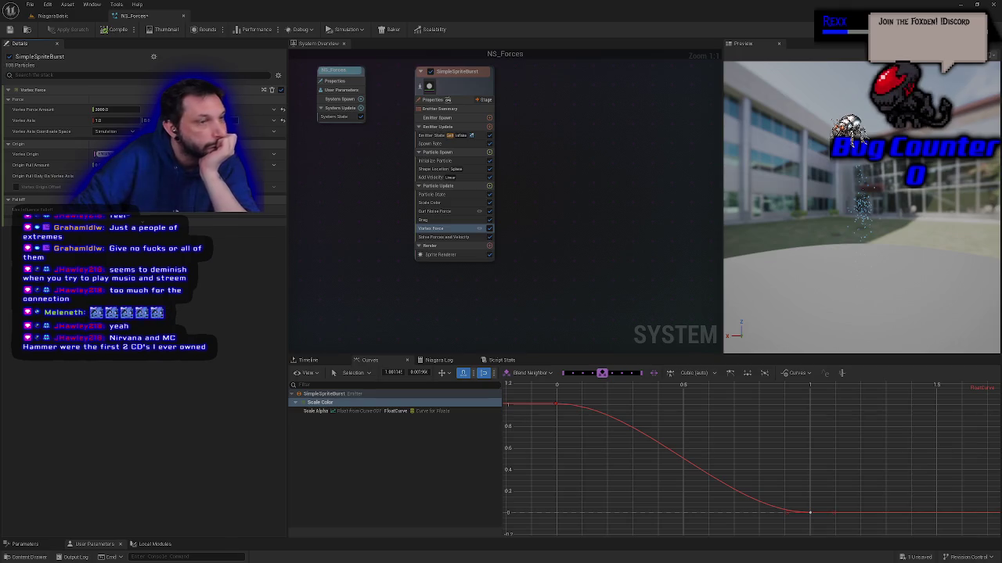
pyautogui.click(432, 220)
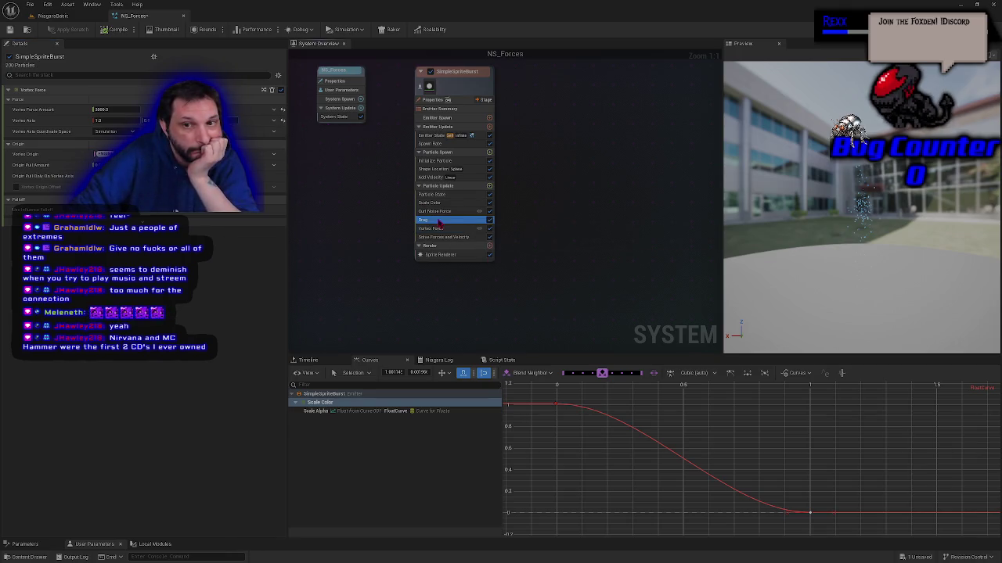
# Replace the Drag module's Drag value with 10.0
pyautogui.click(110, 101)
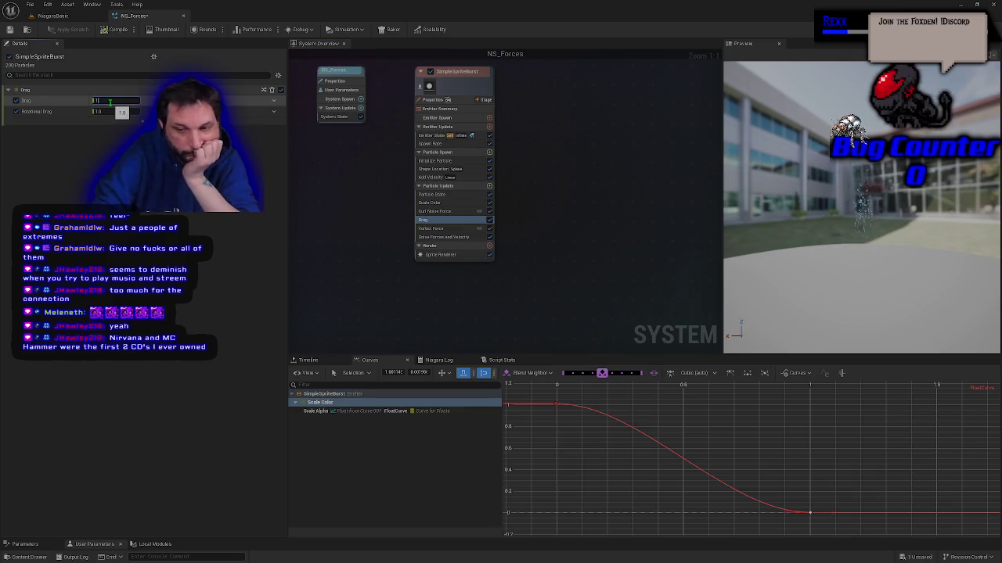
pyautogui.doubleClick(110, 101)
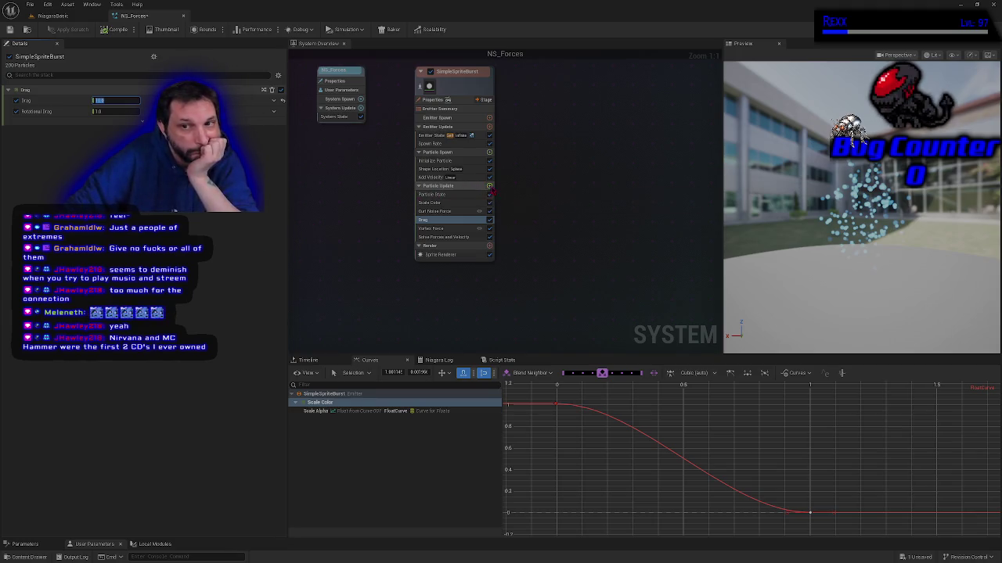
pyautogui.click(489, 186)
# Add Scale Sprite Size to Particle Update via a 'scale spe' module search
pyautogui.write('s')
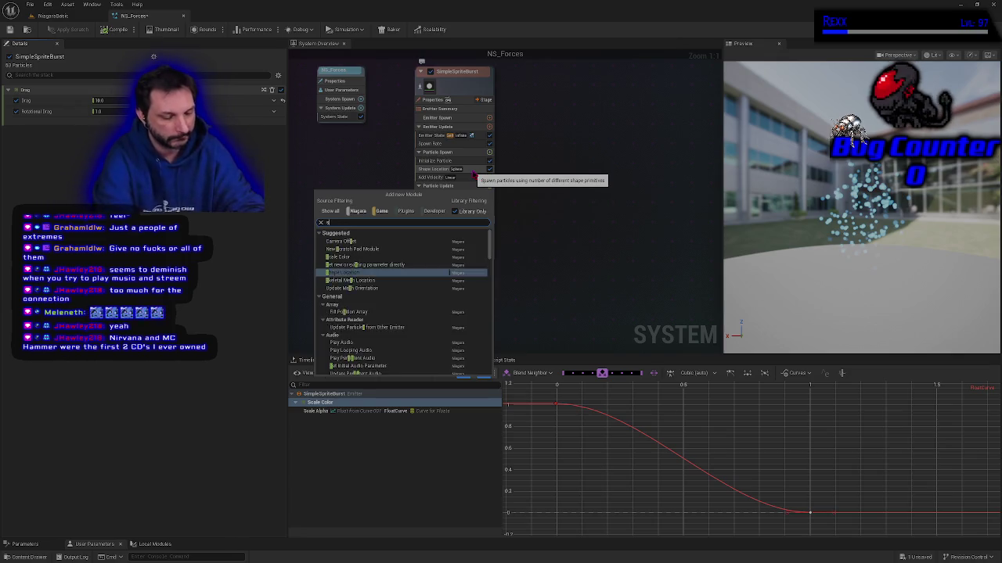
pyautogui.write('cale sp')
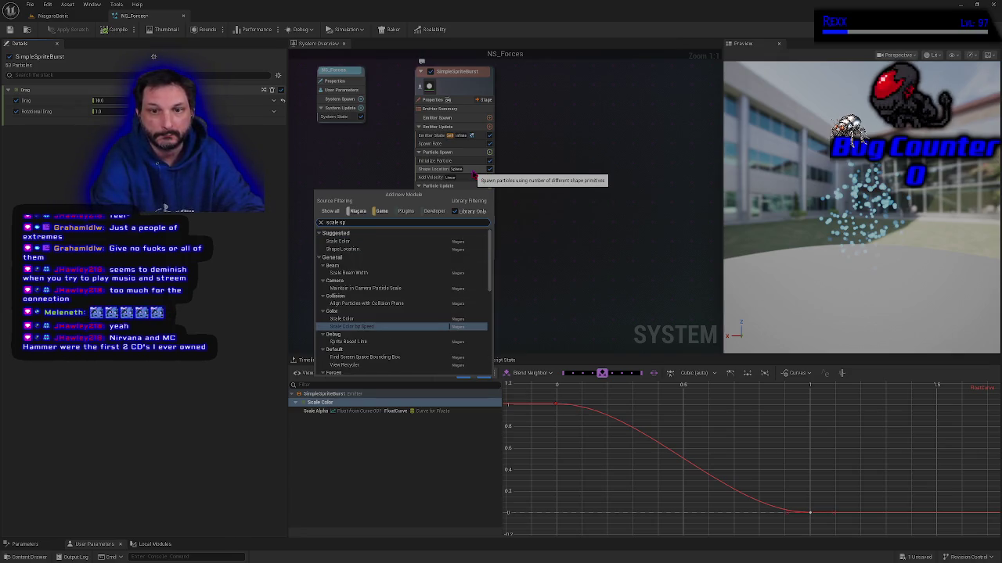
pyautogui.write('e')
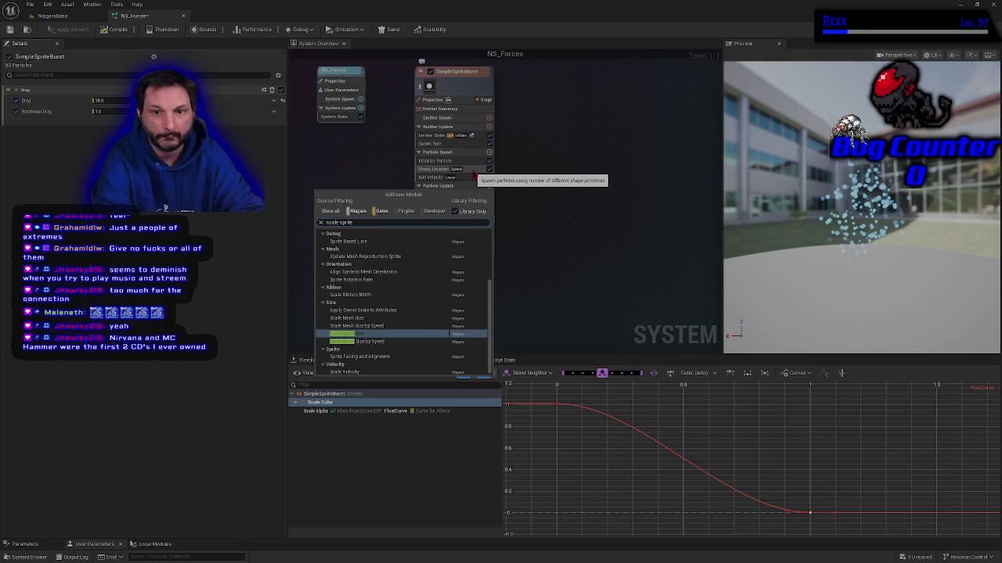
pyautogui.click(375, 336)
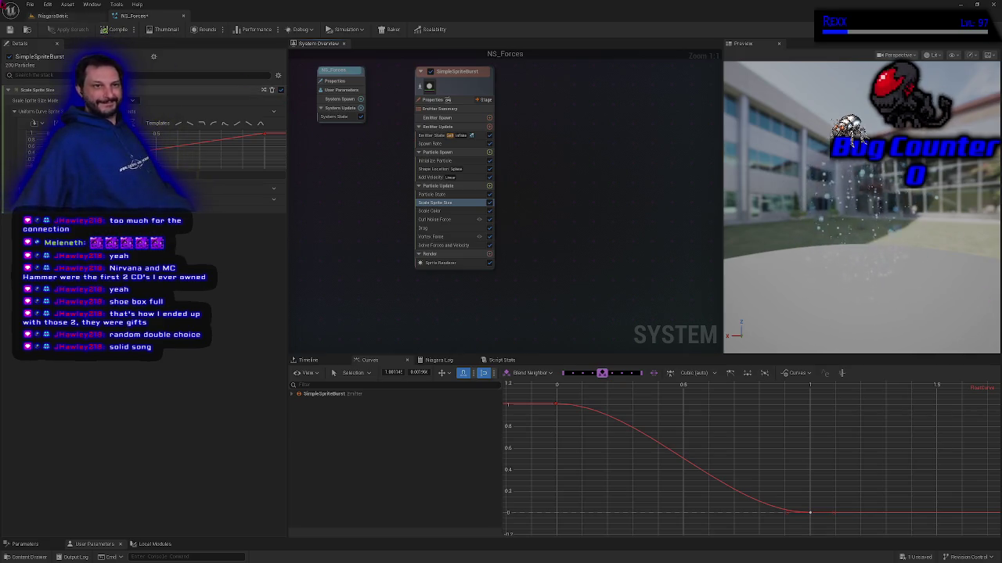
# Recompile NS_Forces with Ctrl+S so Scale Sprite Size affects the preview
pyautogui.hotkey('ctrl', 's')
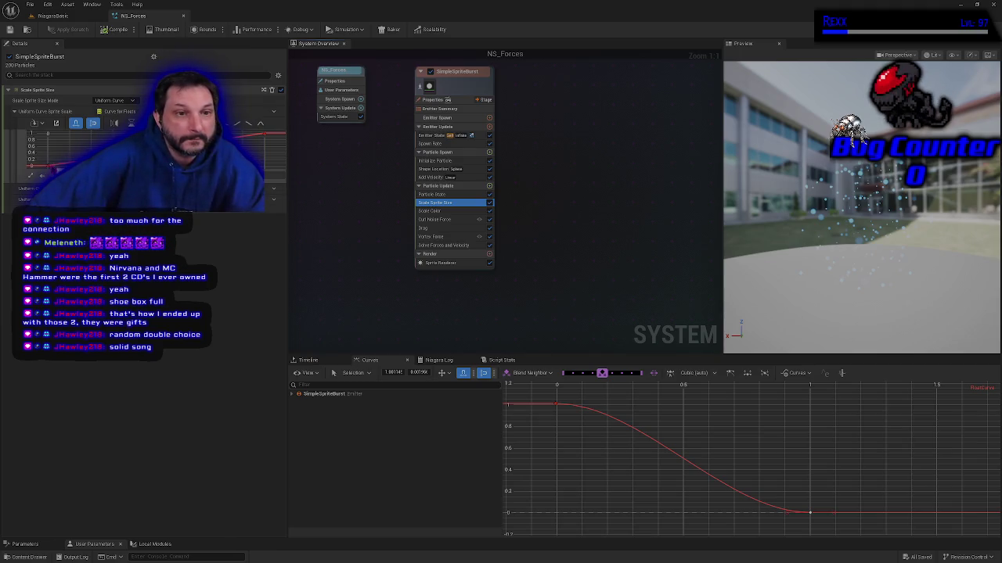
# Apply Smooth Ramp Down to the sprite size curve, save and recompile, then open NiagaraBasic's content drawer
pyautogui.click(57, 168)
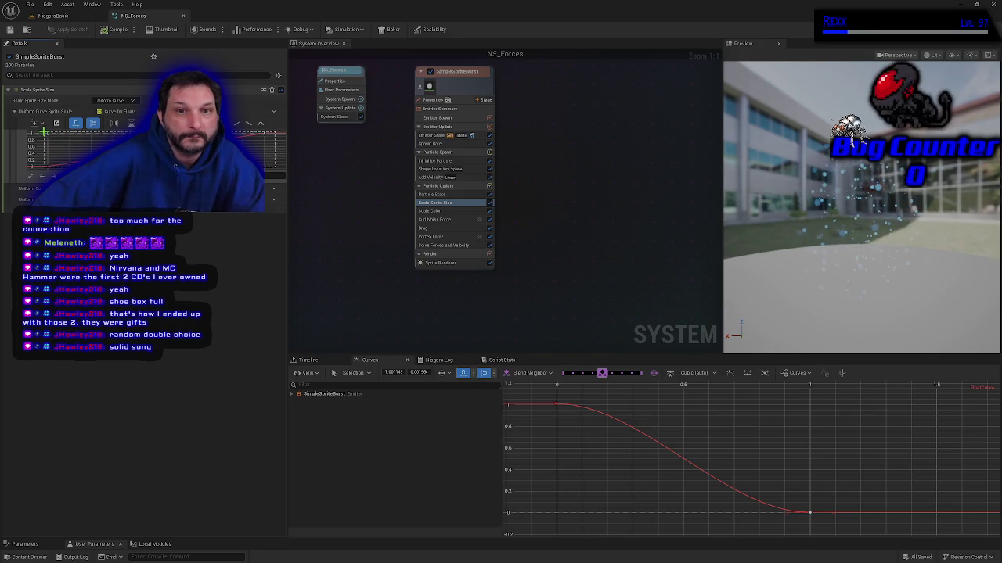
pyautogui.click(45, 132)
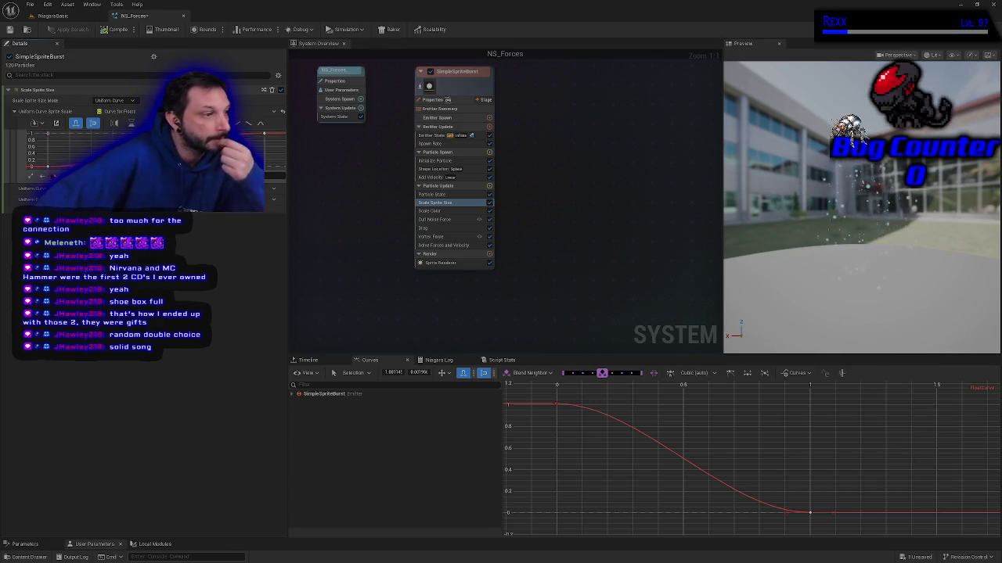
pyautogui.click(10, 30)
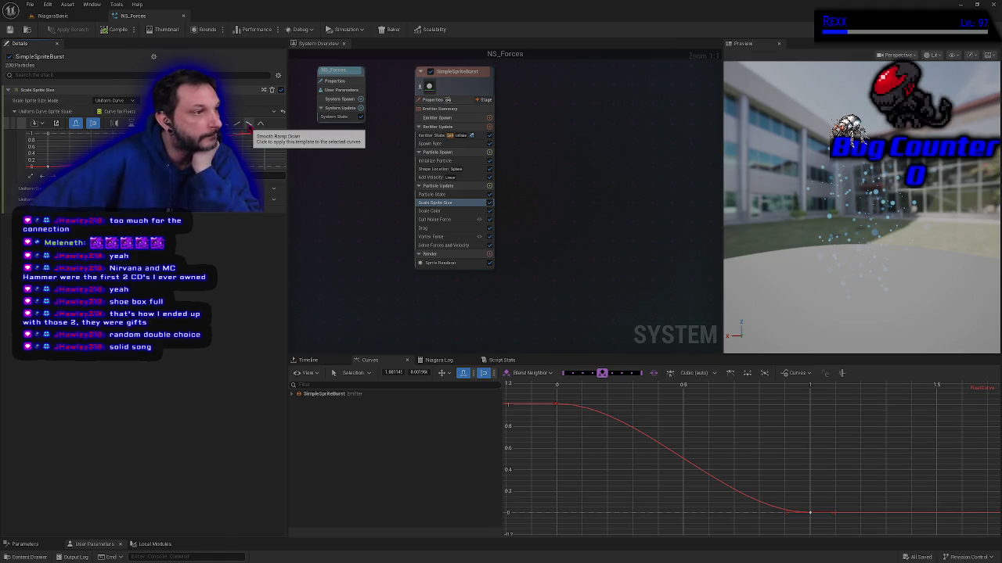
pyautogui.click(249, 125)
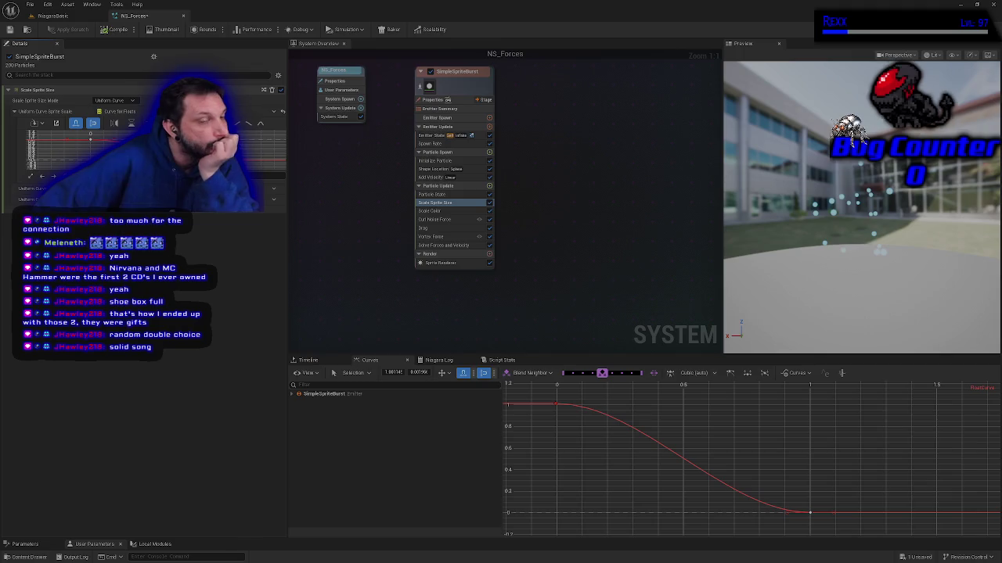
pyautogui.click(116, 29)
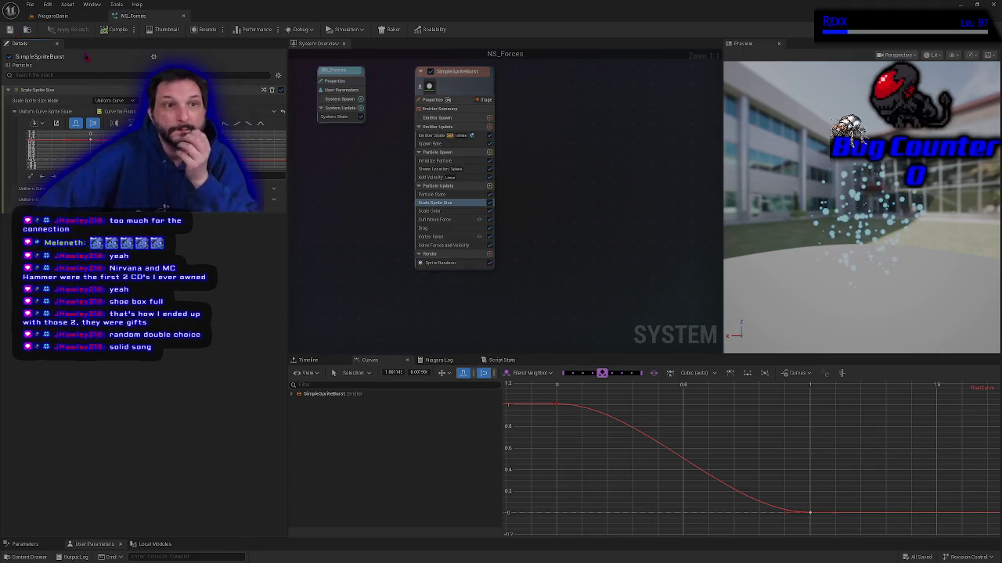
pyautogui.click(70, 16)
pyautogui.click(29, 557)
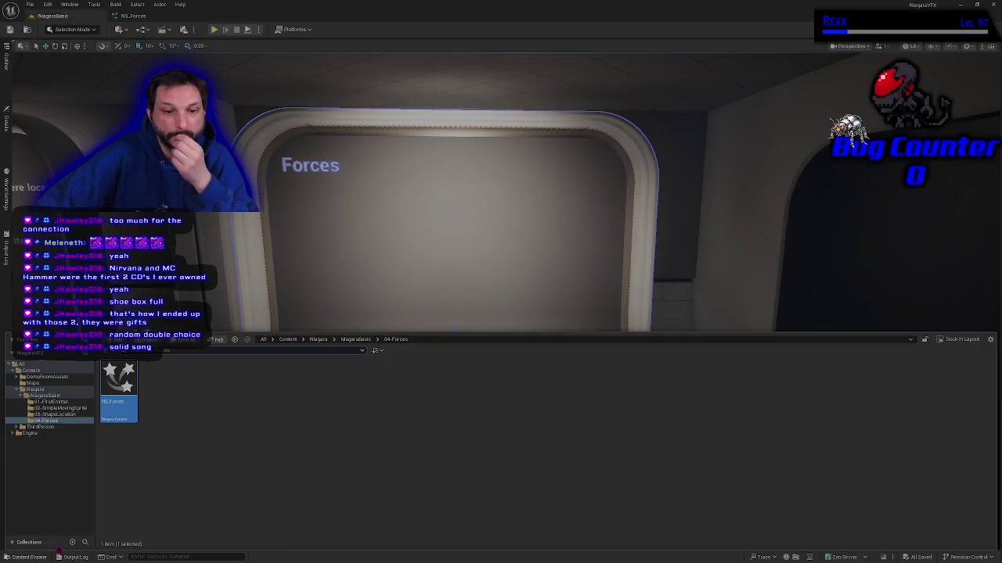
# Place NS_Forces in front of the Forces backdrop, shift it left, frame it and deselect it
pyautogui.click(441, 322)
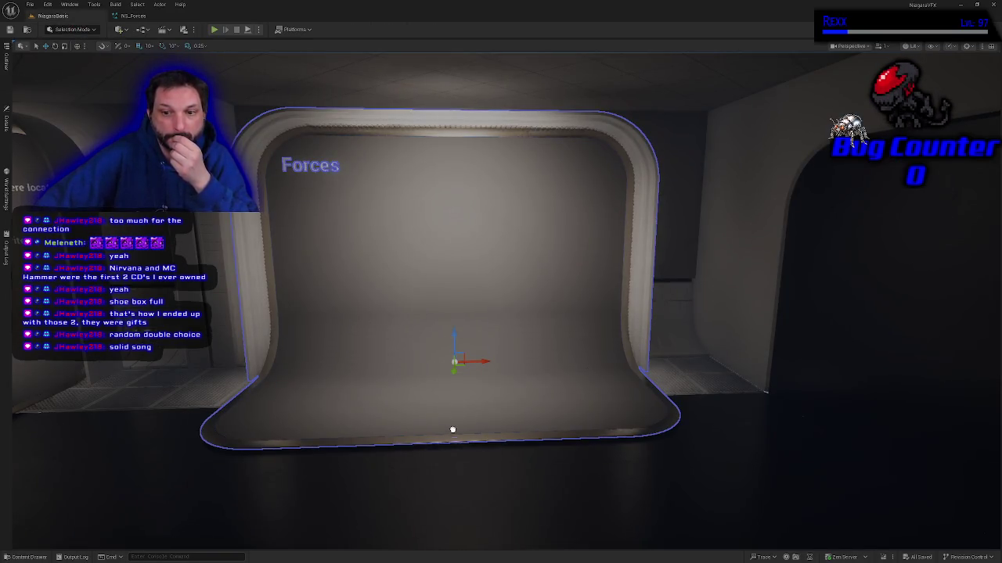
pyautogui.moveTo(456, 411); pyautogui.dragTo(456, 410)
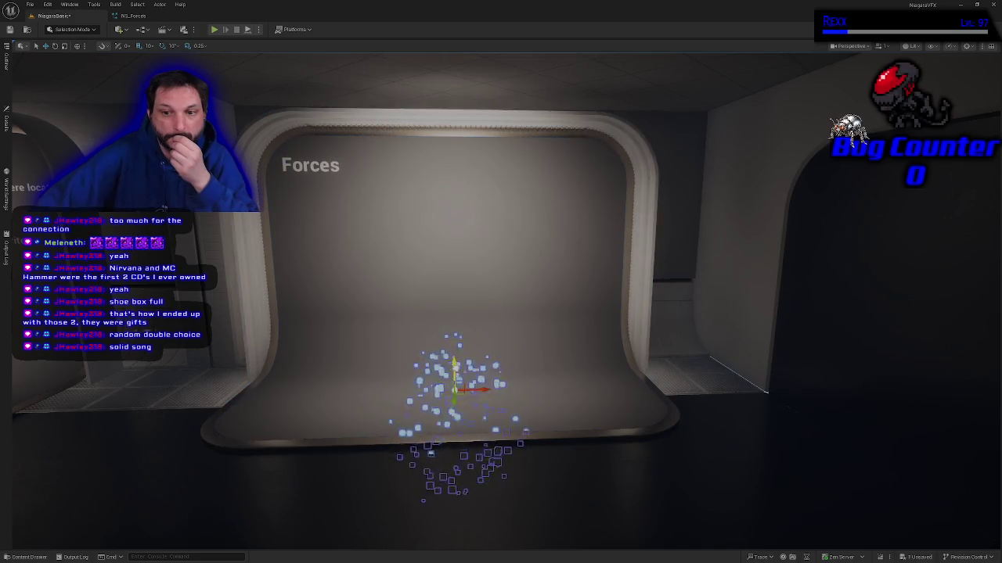
pyautogui.press('f')
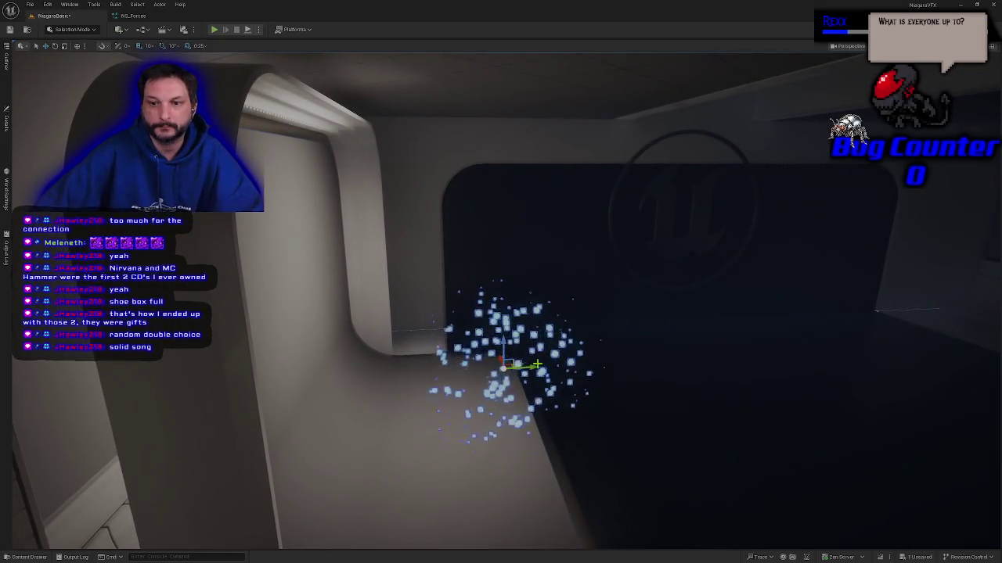
pyautogui.moveTo(524, 367); pyautogui.dragTo(447, 370)
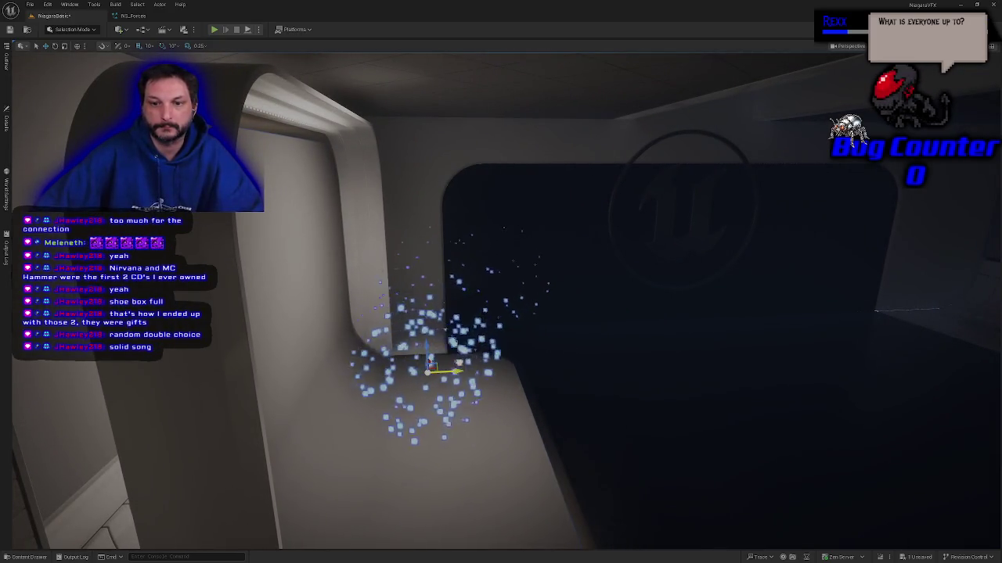
pyautogui.press('f')
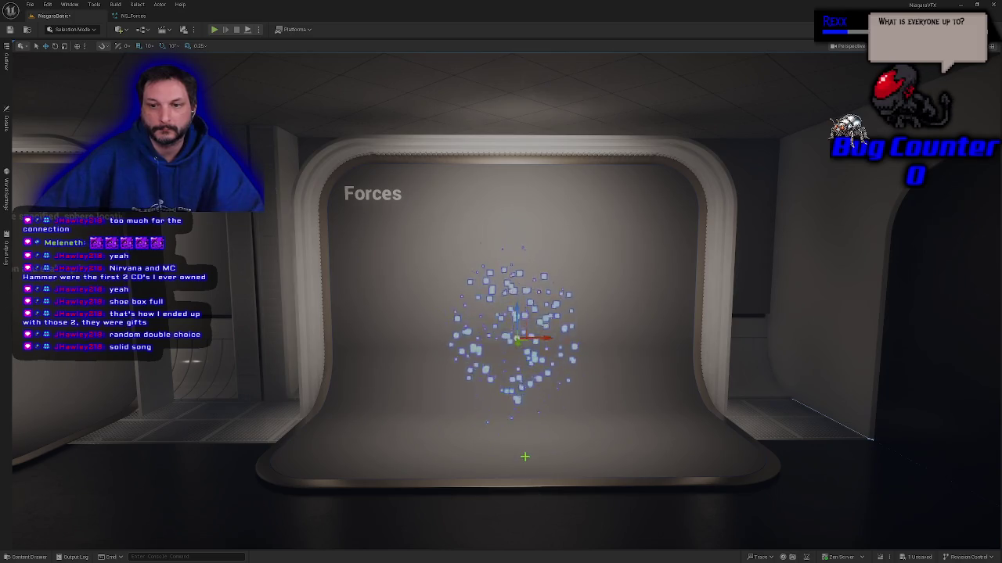
pyautogui.scroll(3, 524, 457)
pyautogui.scroll(-3, 508, 446)
pyautogui.scroll(3, 485, 434)
pyautogui.scroll(-3, 443, 416)
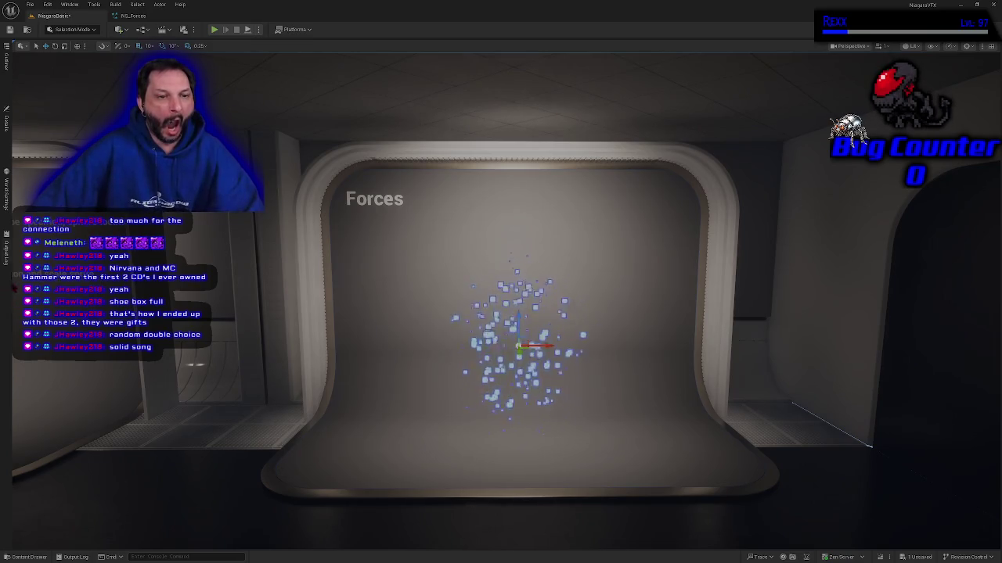
pyautogui.click(14, 405)
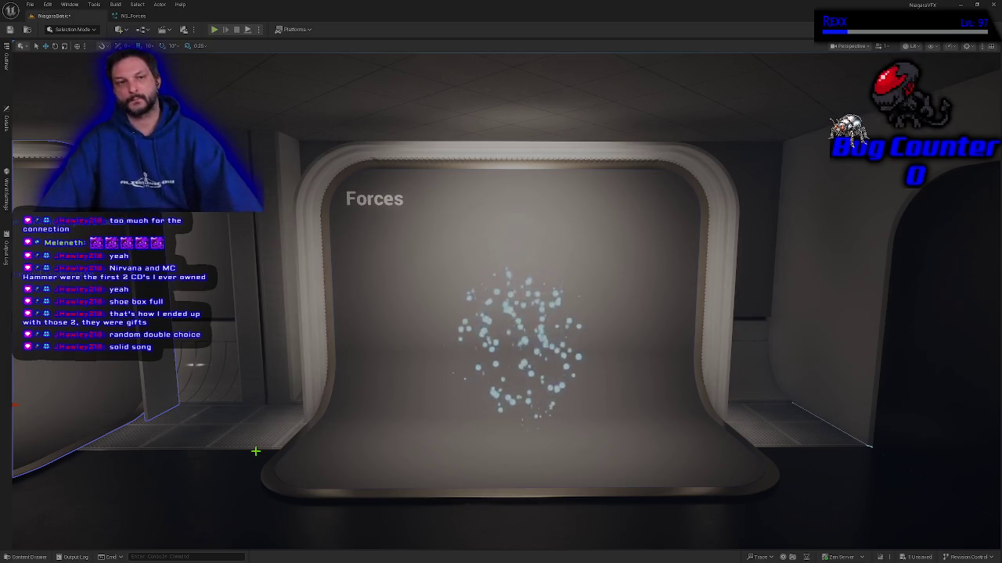
# Save all unsaved work and return to the NS_Forces system editor
pyautogui.click(30, 4)
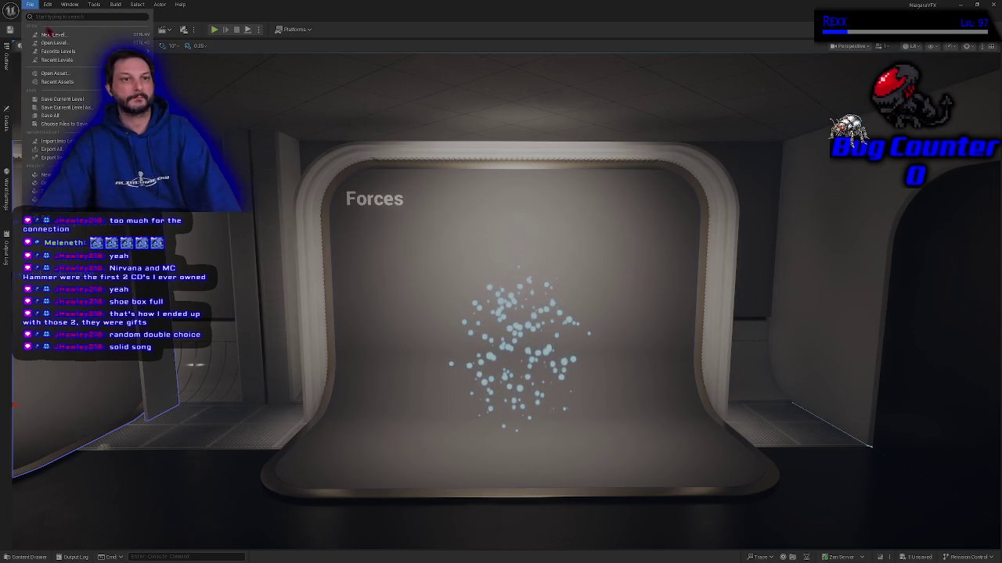
pyautogui.click(68, 116)
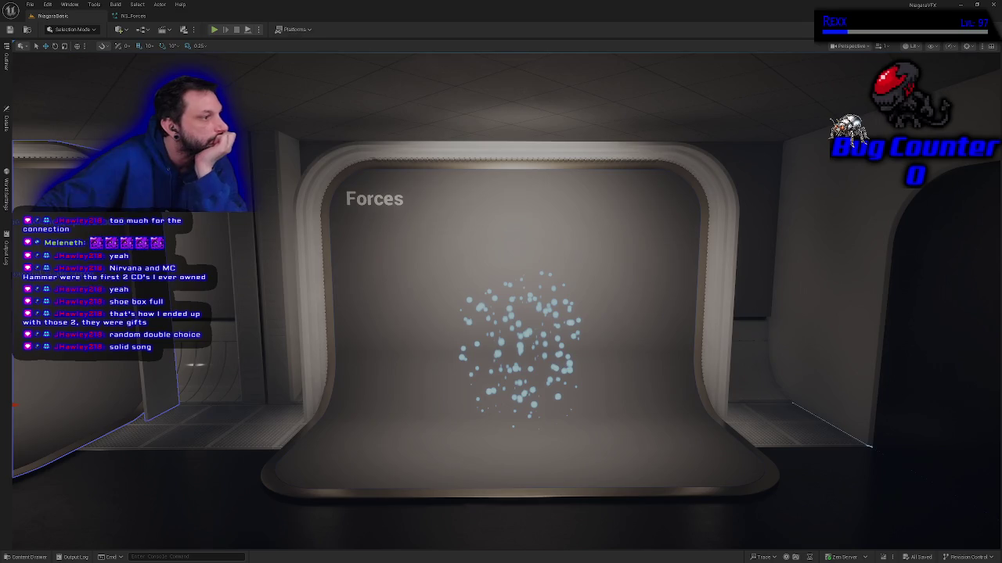
pyautogui.click(131, 16)
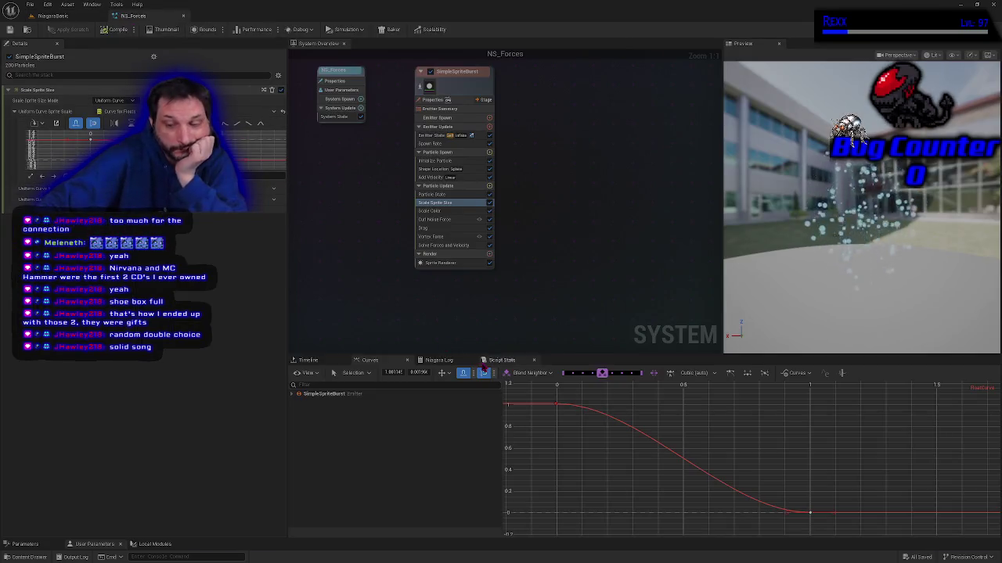
# Set the Vortex Force axis X to 0.0, compile and save NS_Forces, then switch to the level
pyautogui.click(443, 236)
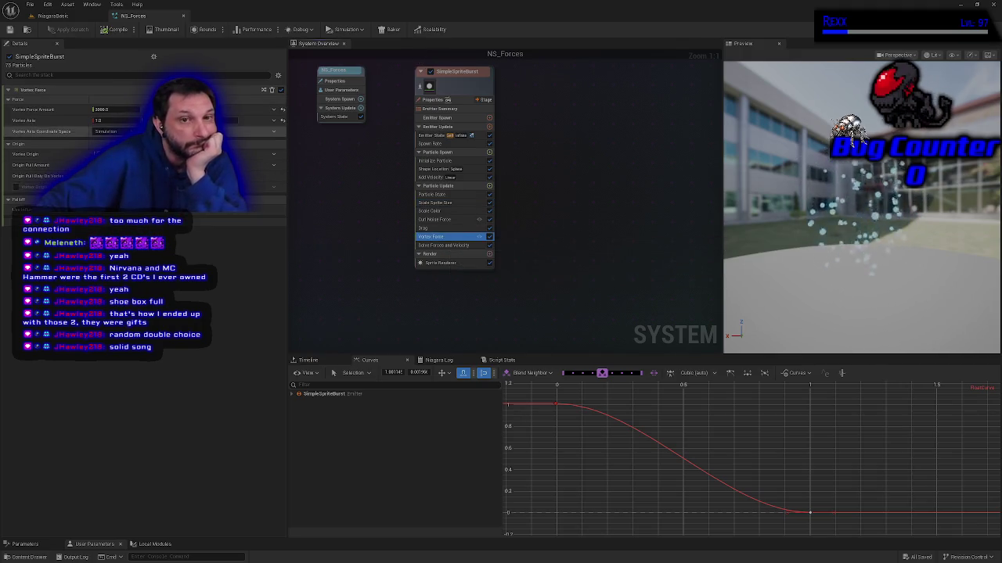
pyautogui.click(100, 153)
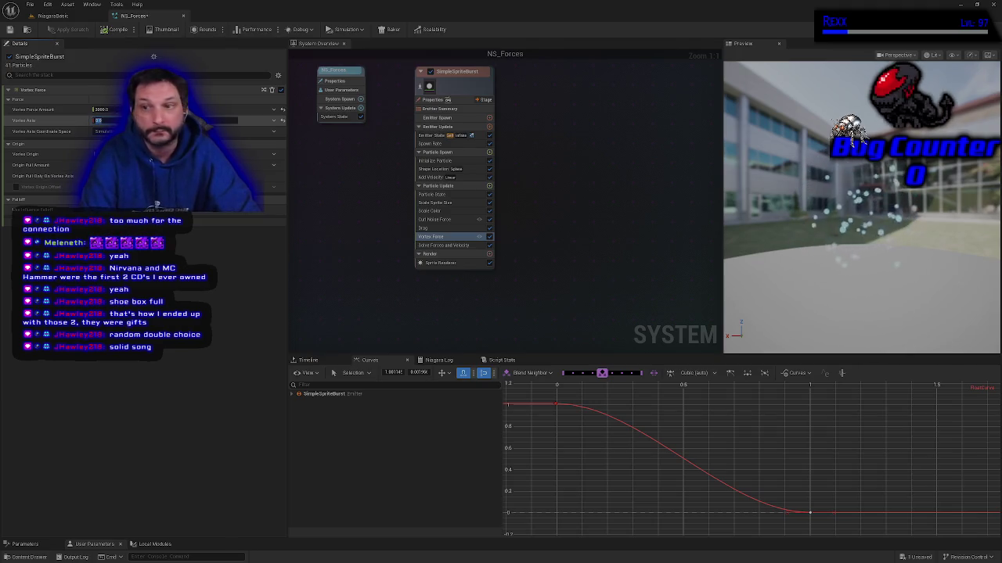
pyautogui.click(104, 32)
pyautogui.click(9, 29)
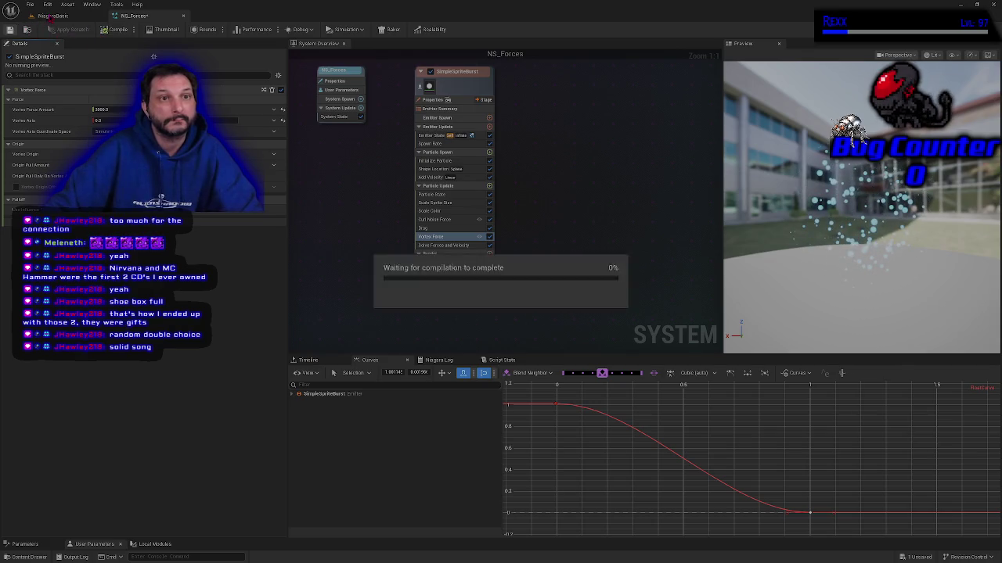
pyautogui.click(51, 16)
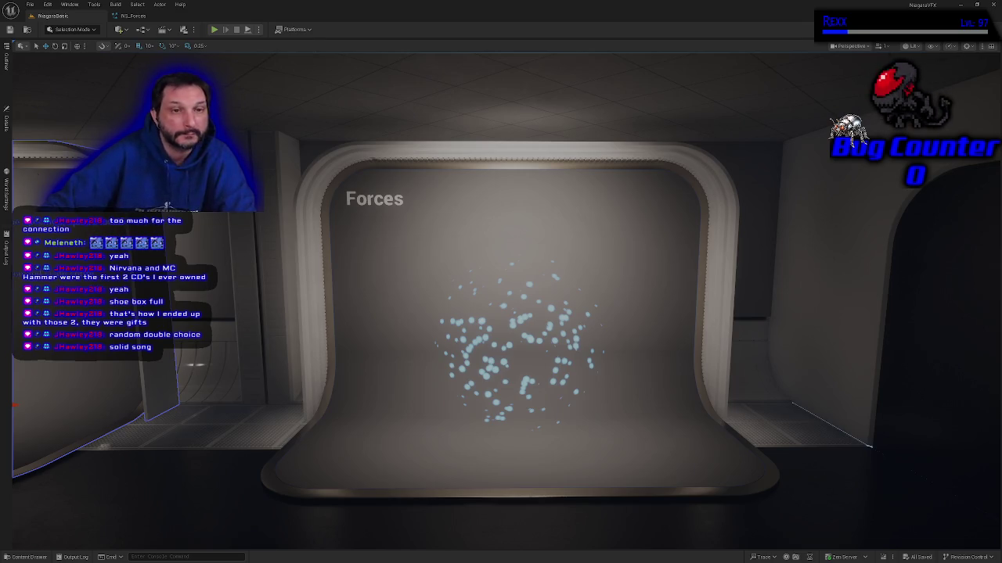
# Back in NS_Forces, try Drag at 1.0, then restore it to 10.0
pyautogui.click(149, 16)
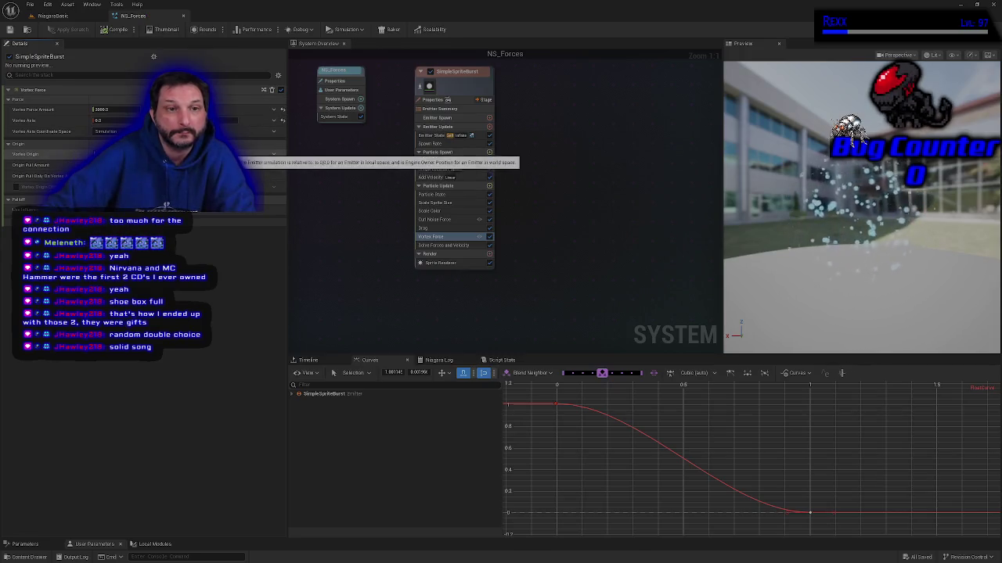
pyautogui.click(426, 227)
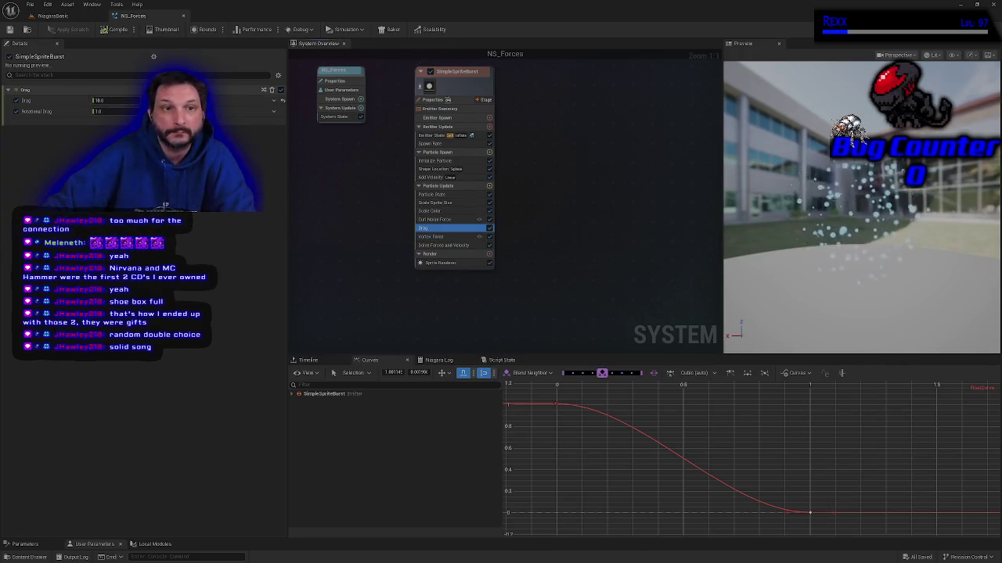
pyautogui.click(109, 100)
pyautogui.write('1')
pyautogui.press('Return')
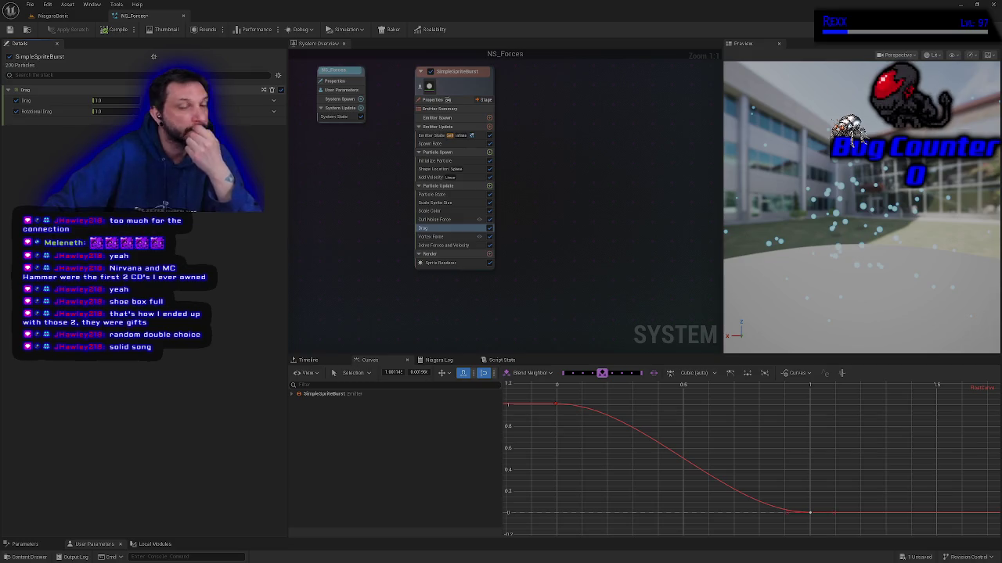
pyautogui.click(100, 100)
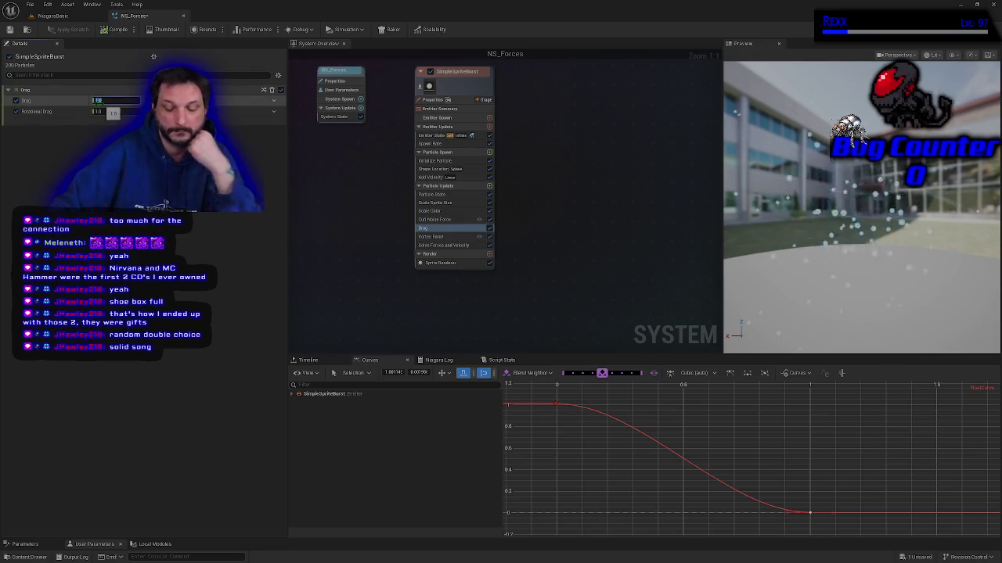
pyautogui.write('10')
pyautogui.press('Return')
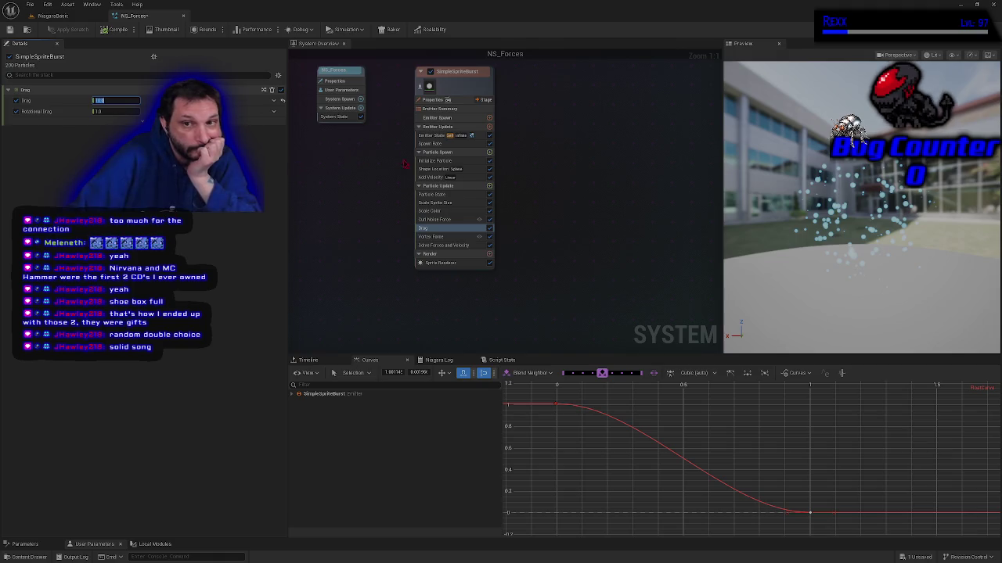
# Set the Curl Noise Force strength to 1000.0, save NS_Forces, and switch to the level
pyautogui.click(435, 219)
pyautogui.click(116, 100)
pyautogui.write('10')
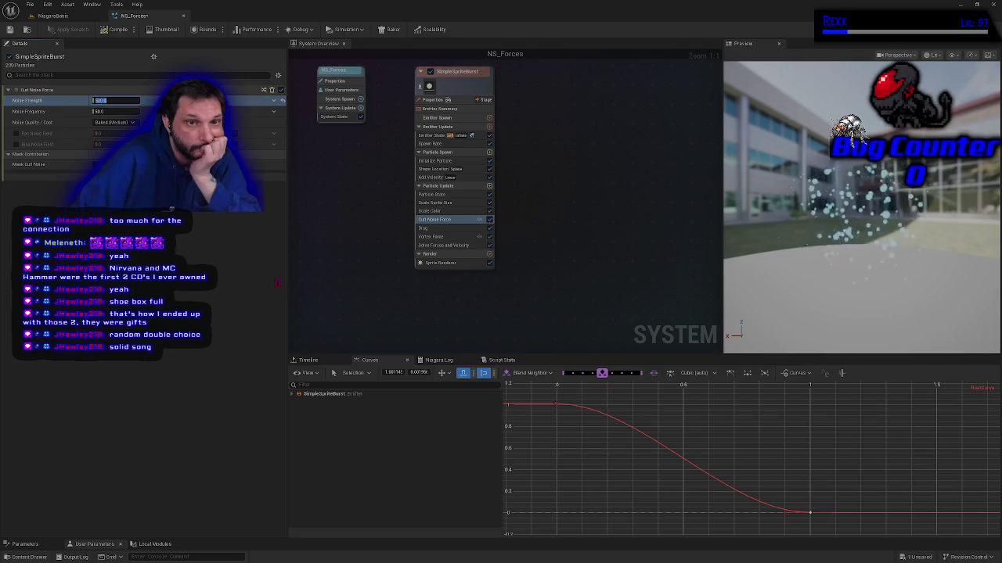
pyautogui.press('Return')
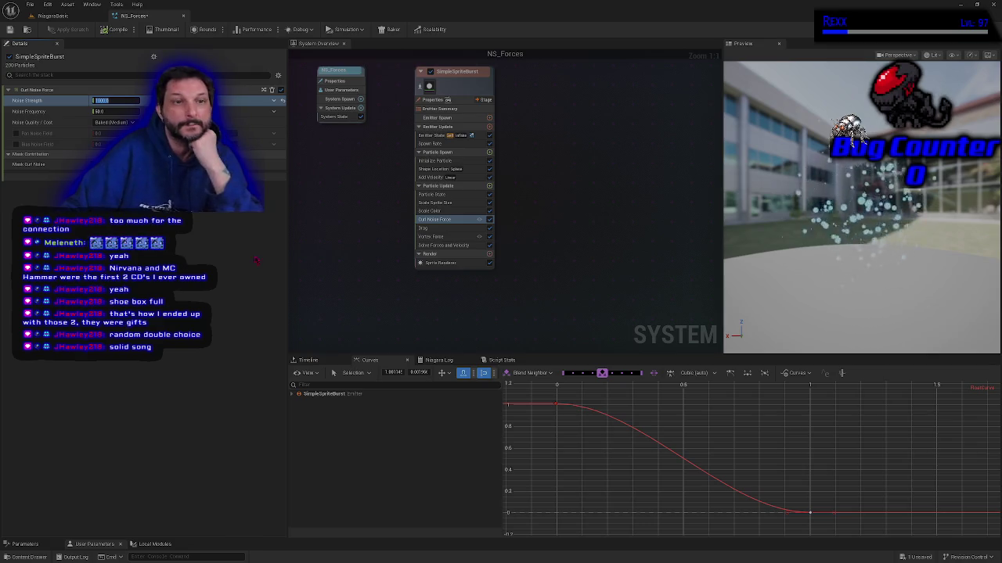
pyautogui.click(10, 30)
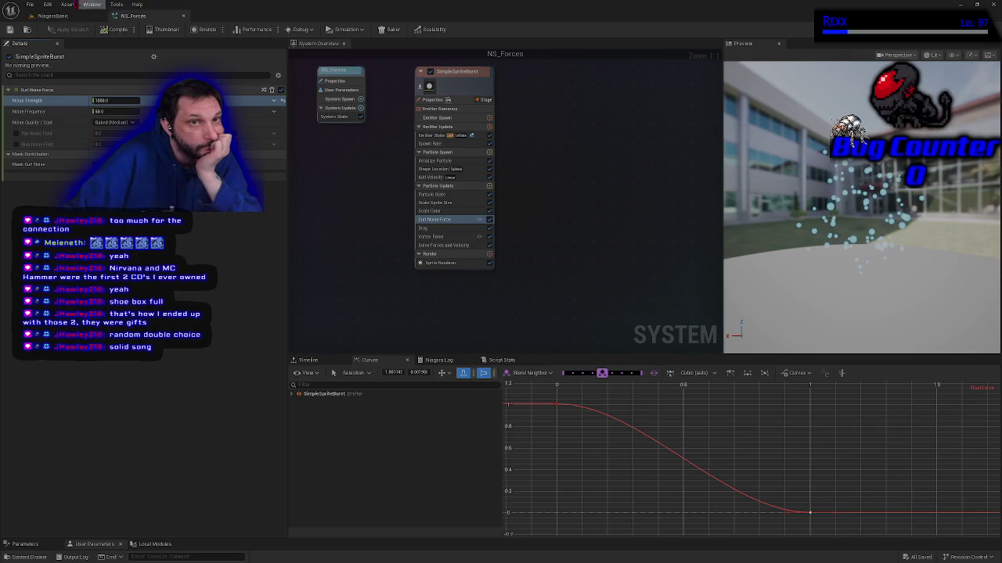
pyautogui.click(53, 16)
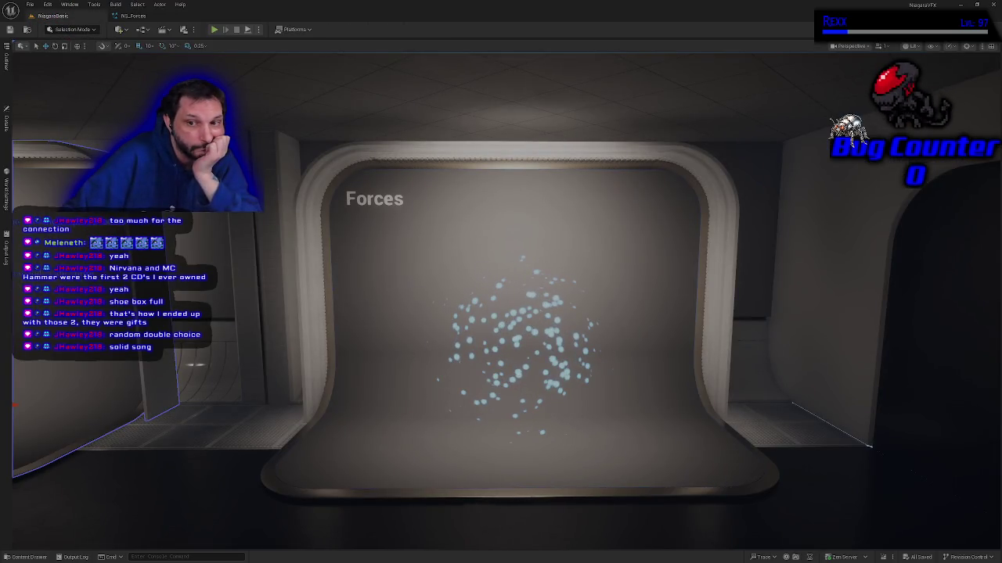
pyautogui.click(371, 337)
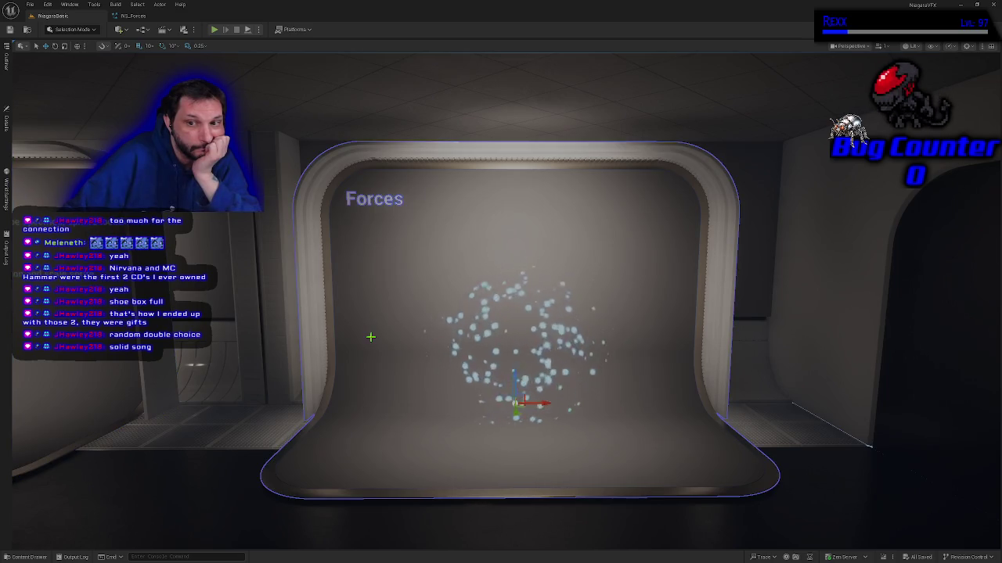
pyautogui.click(133, 15)
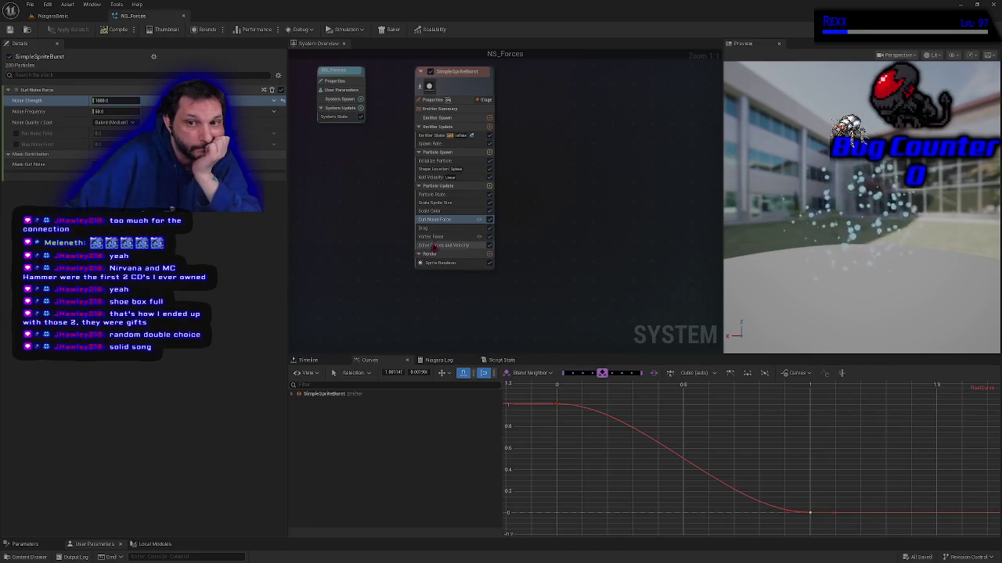
# In the Drag module, try a Drag of 1 and a Rotational Drag of 10
pyautogui.moveTo(455, 196)
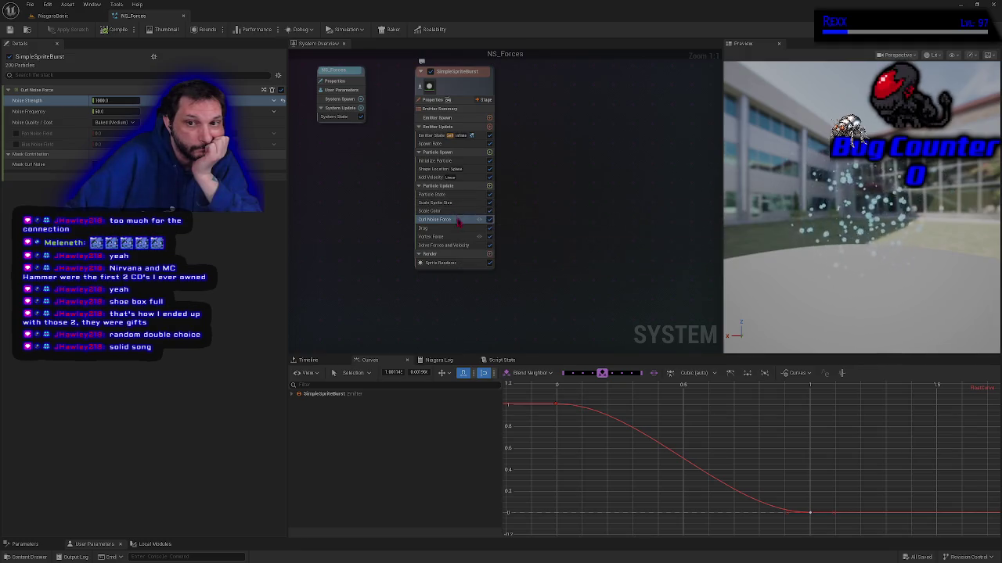
pyautogui.click(429, 228)
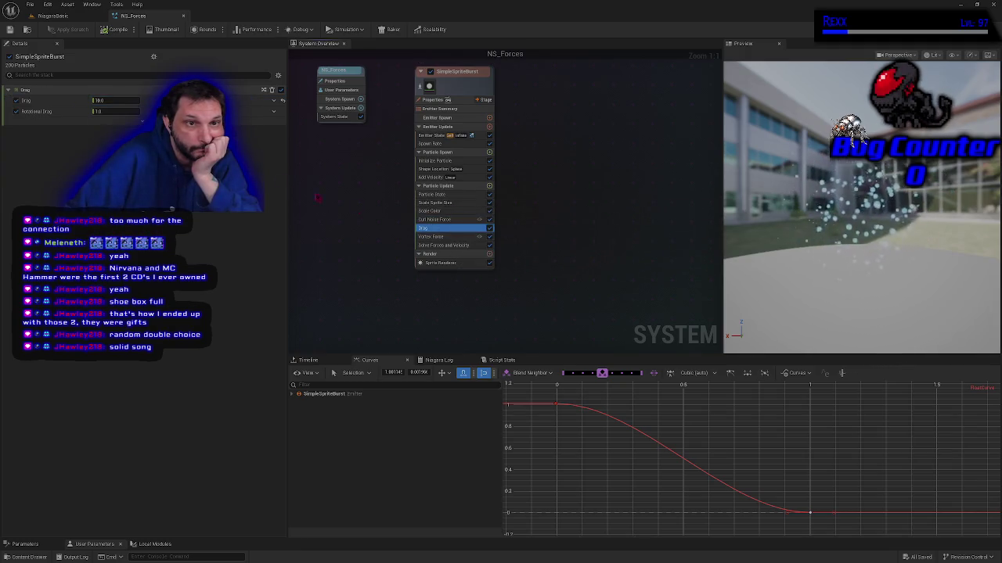
pyautogui.click(111, 100)
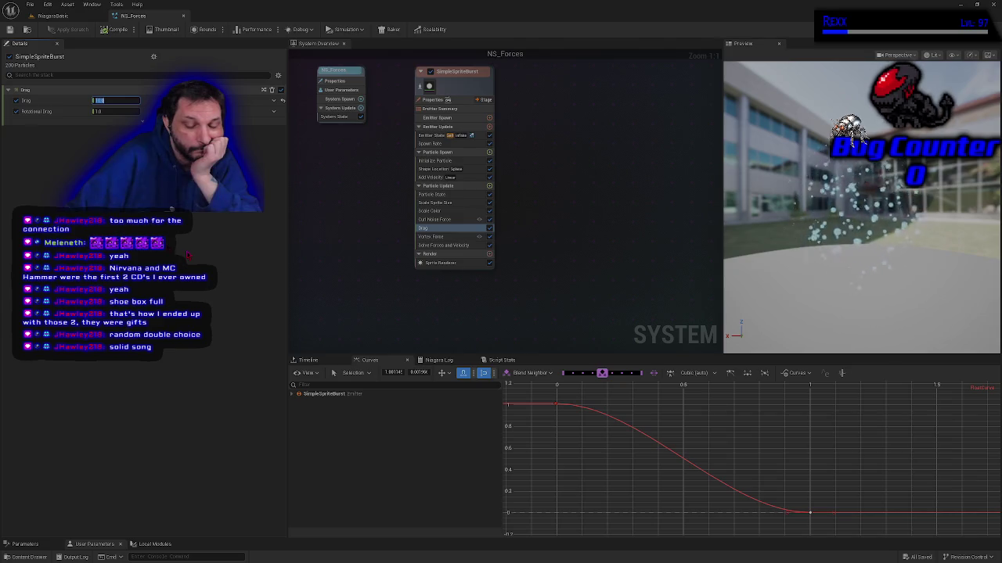
pyautogui.write('1')
pyautogui.press('Return')
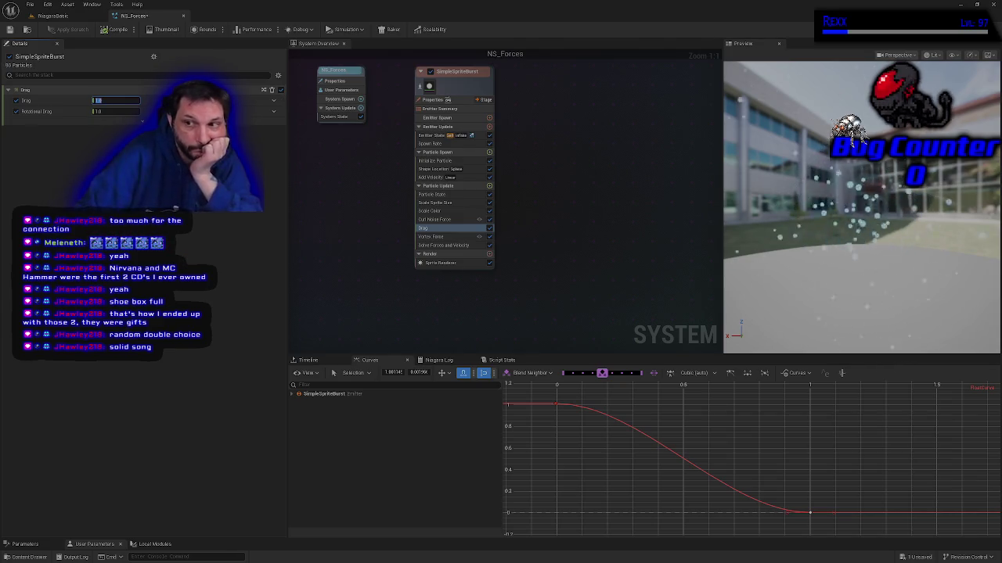
pyautogui.click(112, 112)
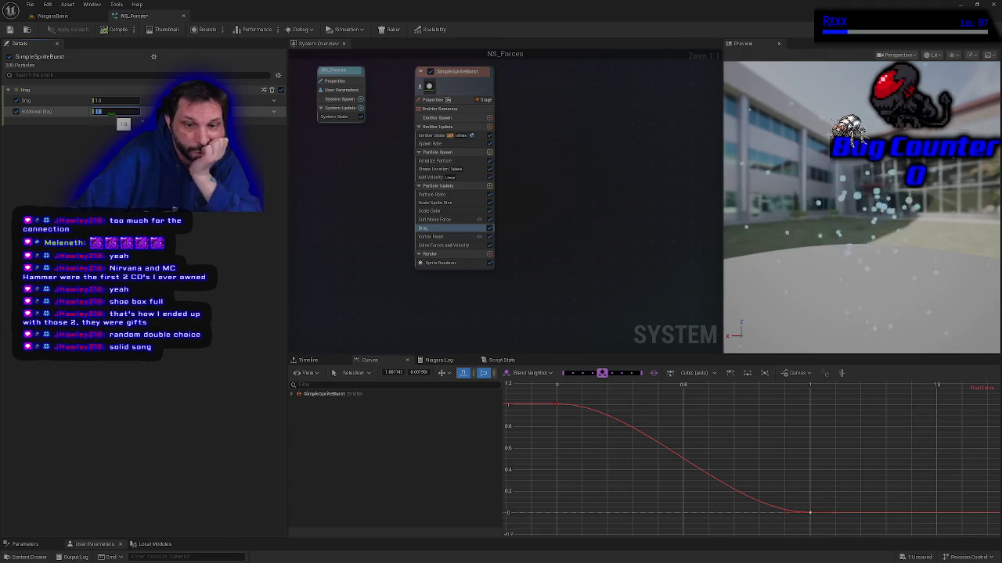
pyautogui.write('10')
pyautogui.press('Return')
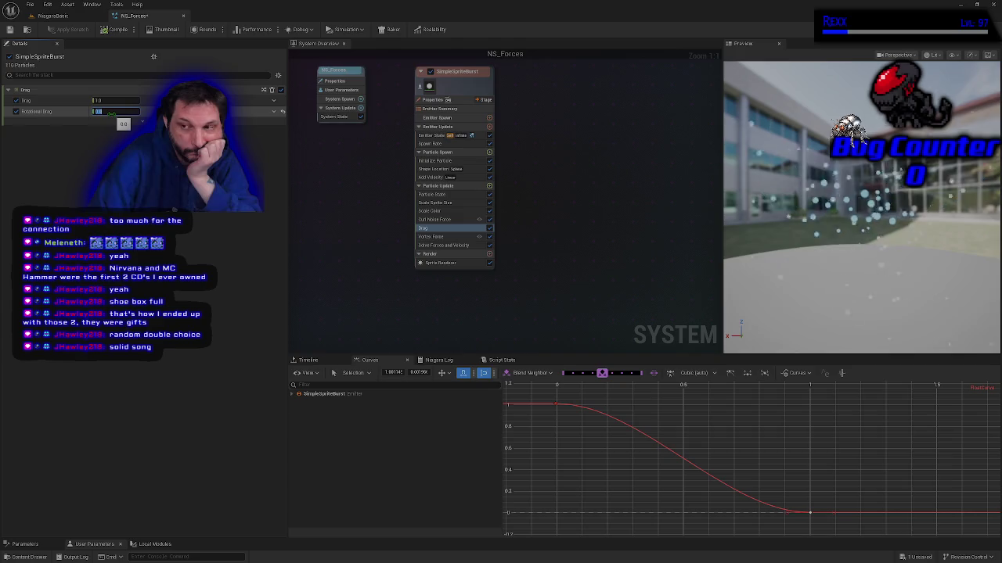
# Try a Drag of 100, then settle Drag at 50 and save NS_Forces
pyautogui.click(110, 101)
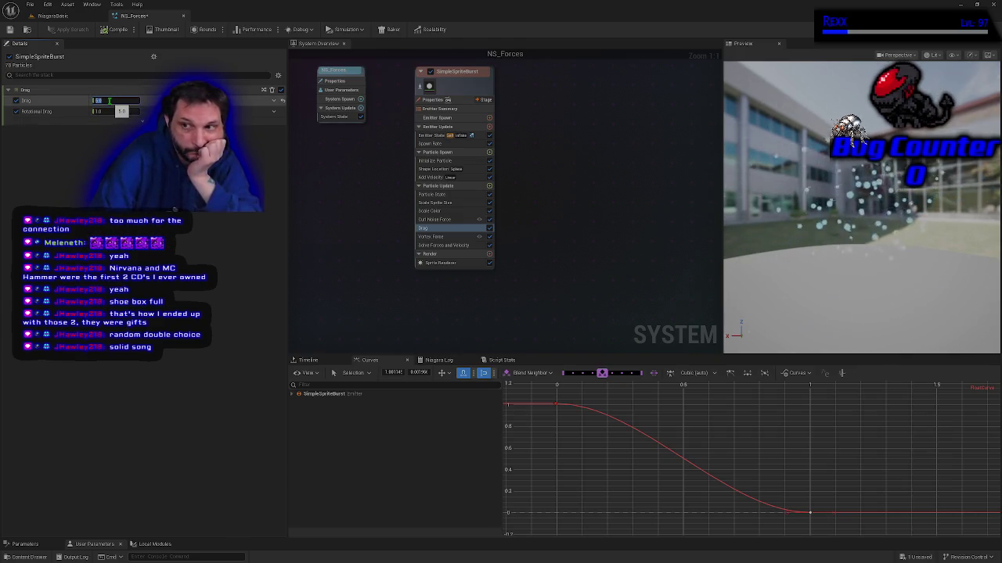
pyautogui.write('100')
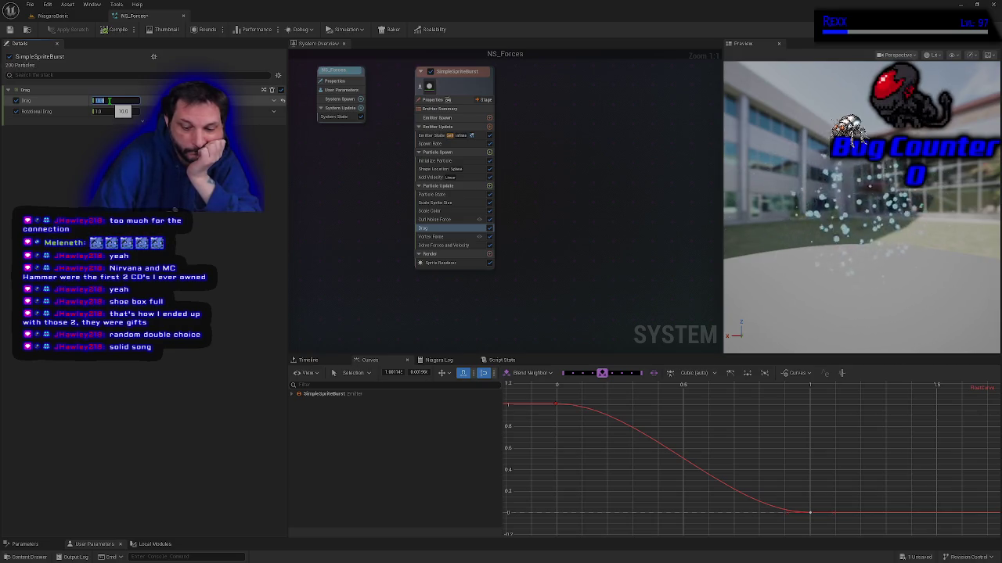
pyautogui.press('Return')
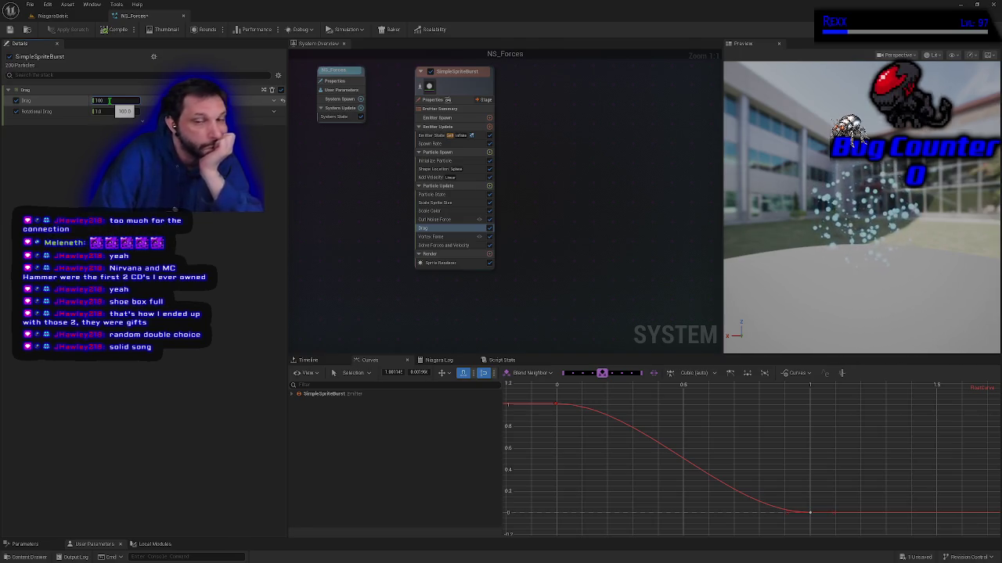
pyautogui.press('Return')
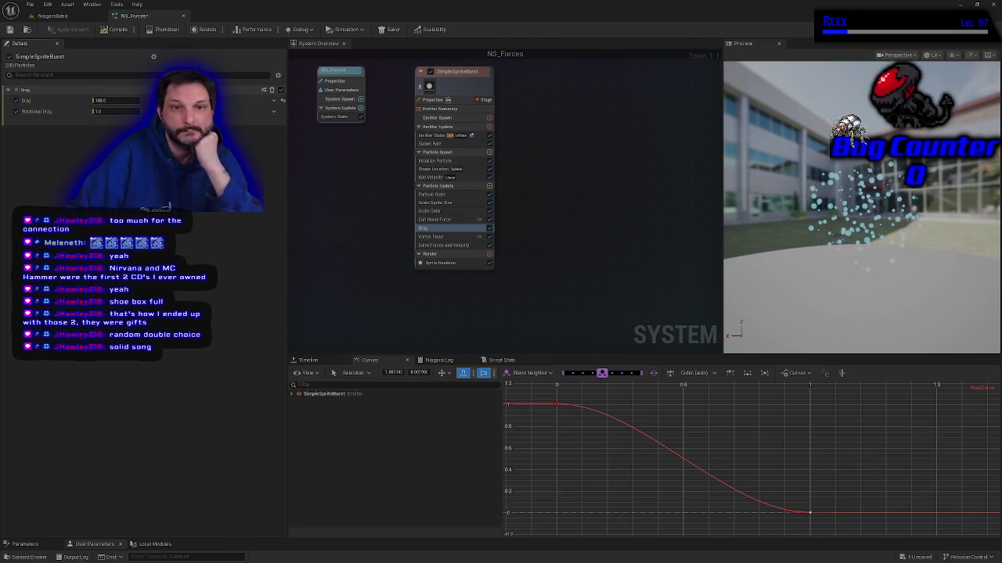
pyautogui.click(103, 100)
pyautogui.write('50')
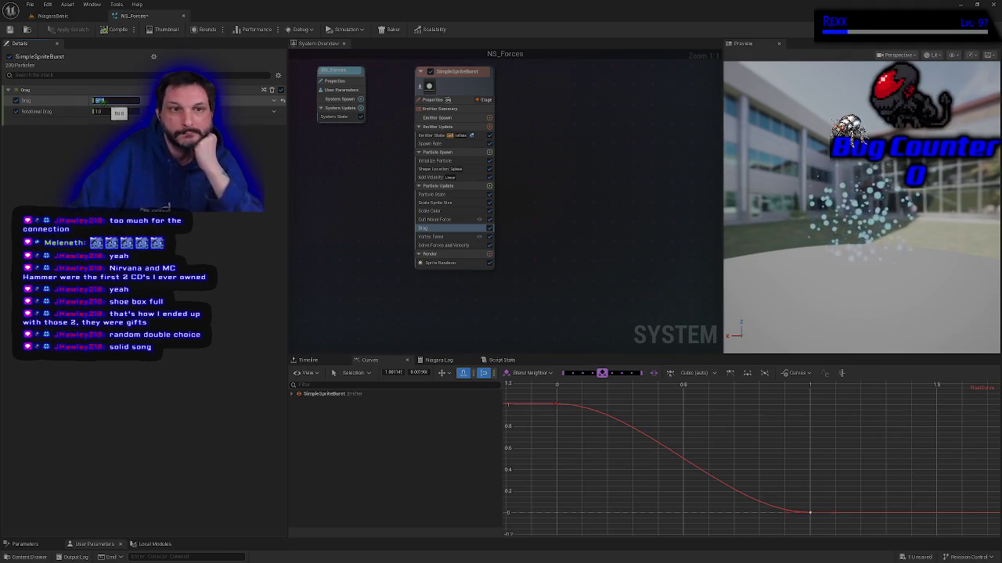
pyautogui.press('Return')
pyautogui.click(10, 29)
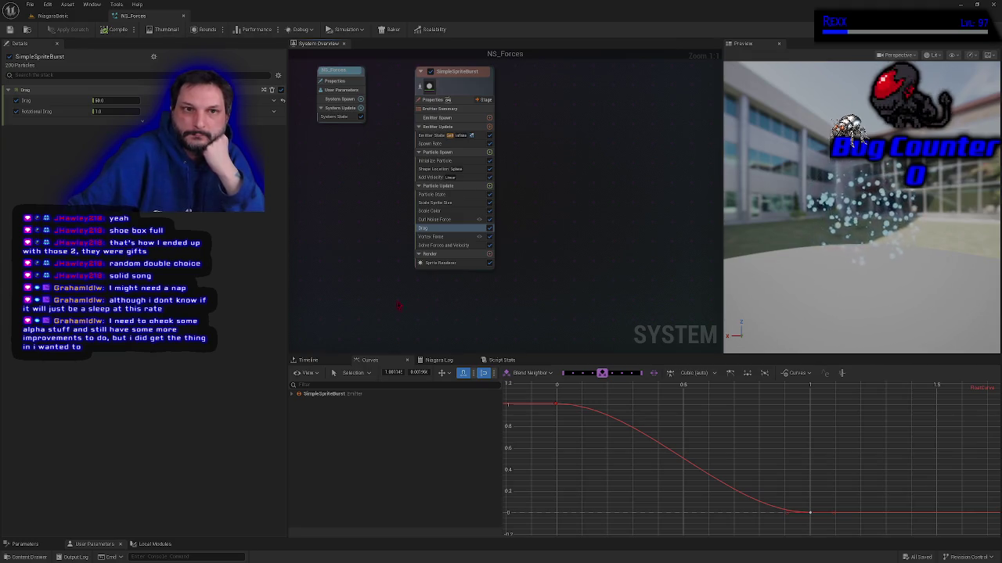
# Switch to the NiagaraBasic level and select the wall beside the Forces stage
pyautogui.click(55, 16)
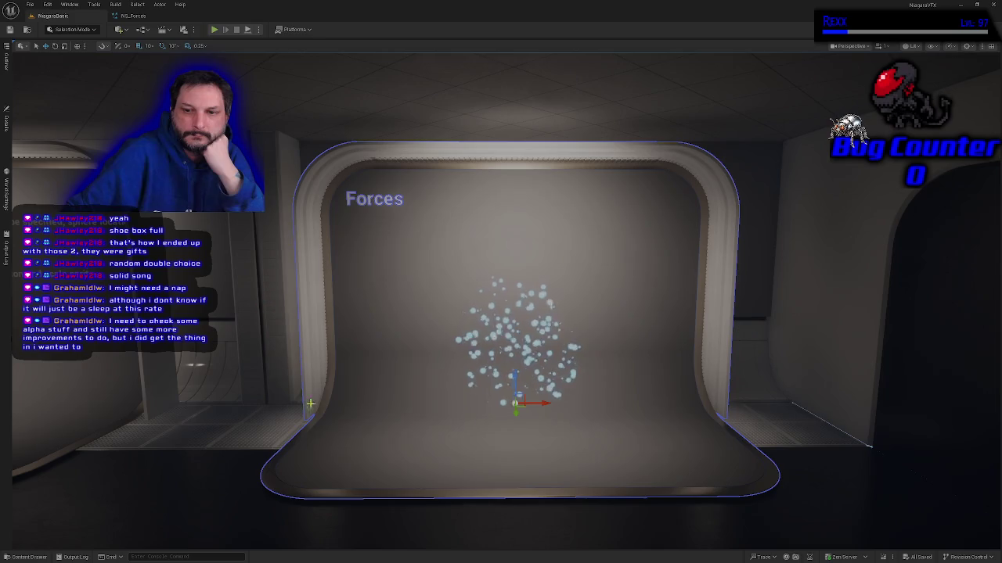
pyautogui.click(125, 348)
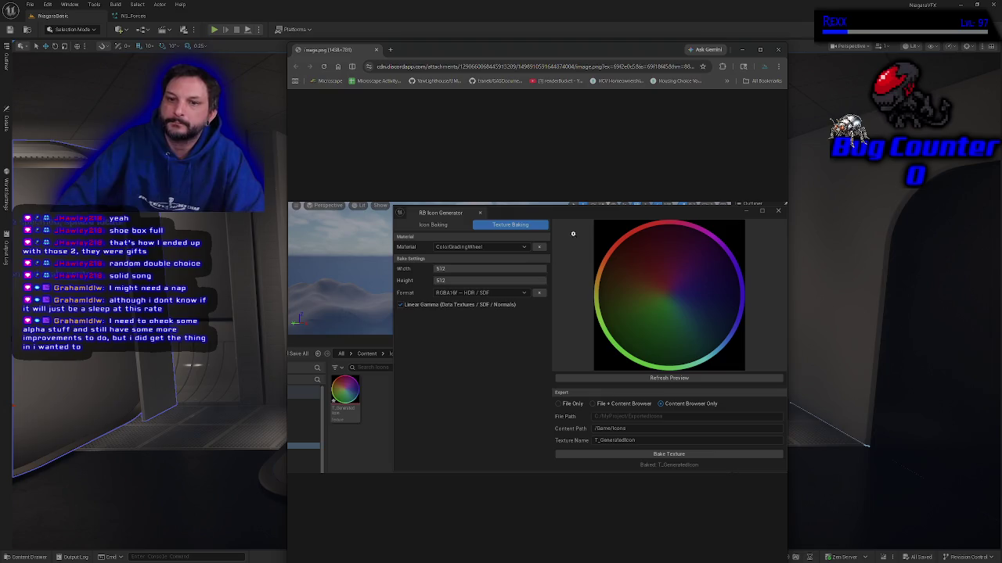
# Close the Chrome window to reveal the NS_Forces particle cloud before the Forces wall
pyautogui.click(778, 49)
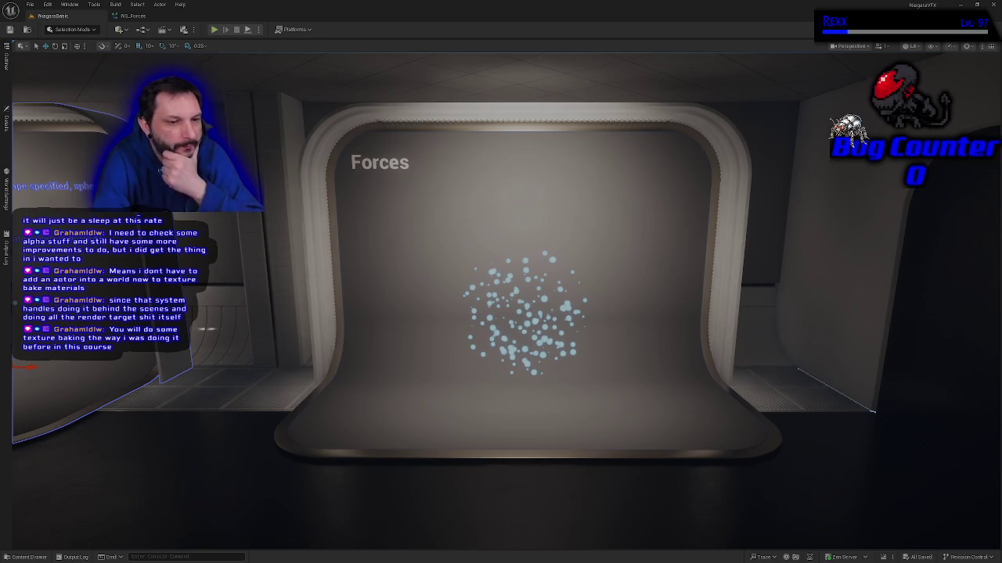
# Pull the viewport back along the corridor past the effect displays, then bring up the course page
pyautogui.moveTo(560, 221)
pyautogui.mouseDown()
pyautogui.moveTo(540, 290)
pyautogui.moveTo(501, 329)
pyautogui.moveTo(650, 311)
pyautogui.moveTo(297, 316)
pyautogui.mouseUp()
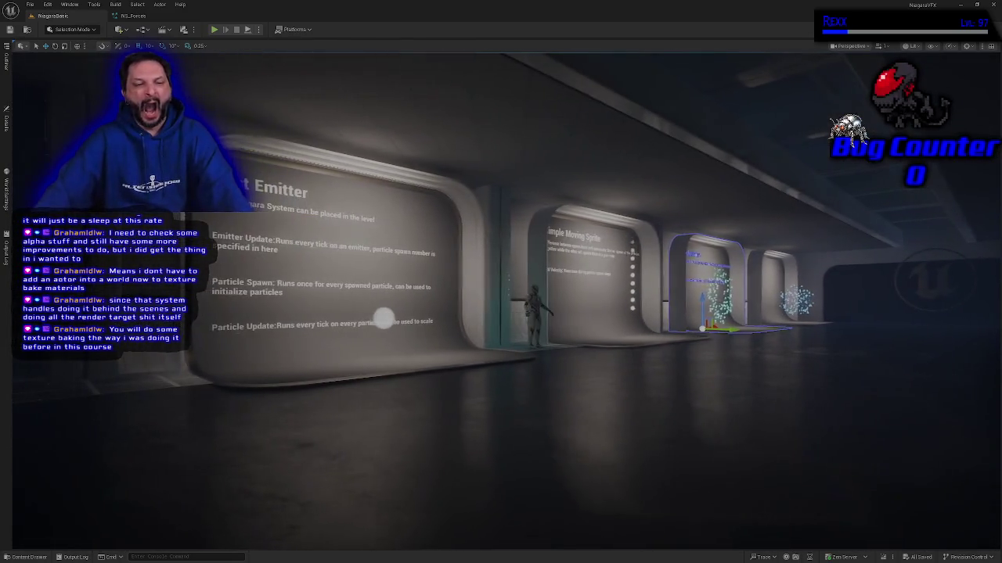
pyautogui.moveTo(385, 318); pyautogui.dragTo(359, 321)
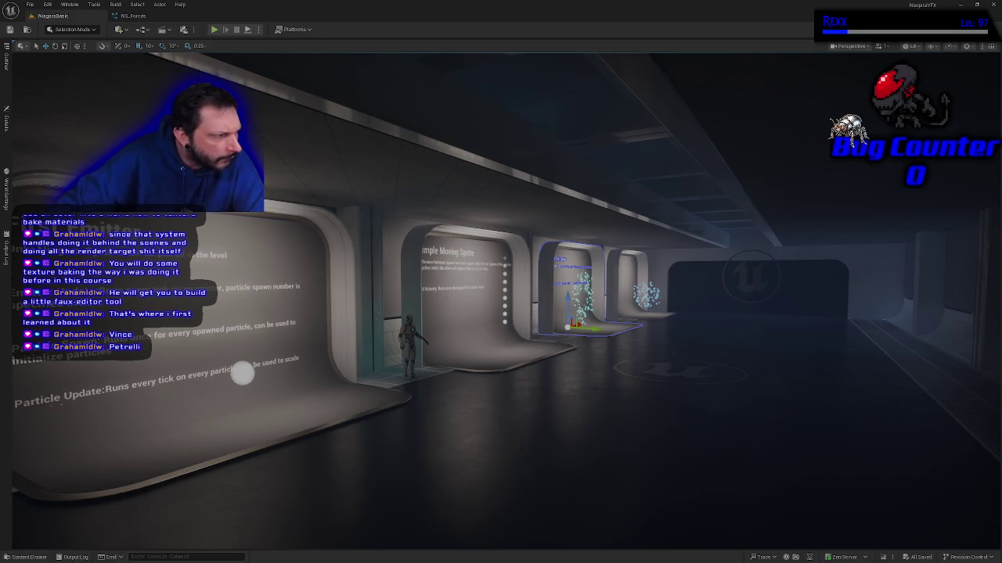
pyautogui.hotkey('alt', 'Tab')
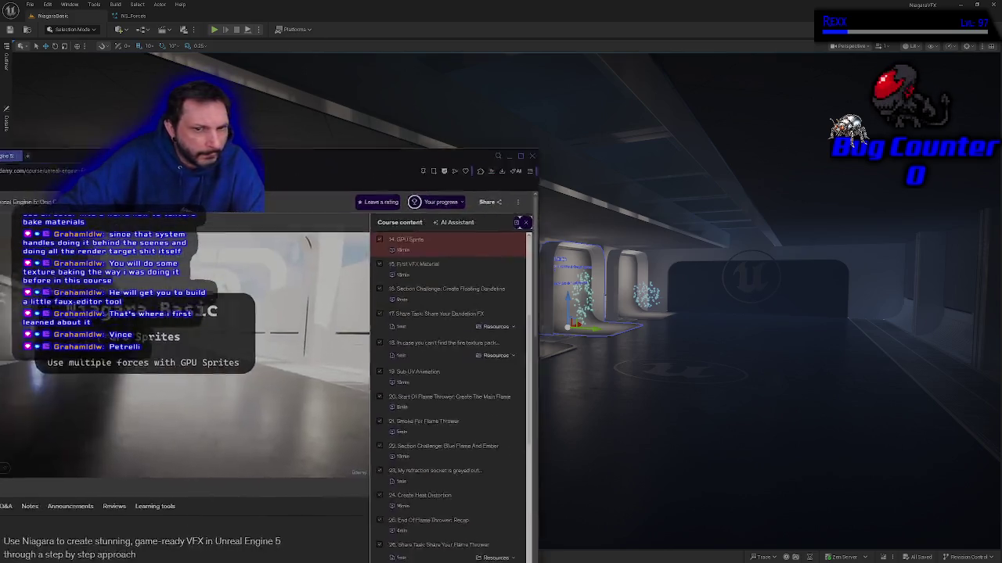
# Scroll the GPU Sprites lesson page, expand the course description, then scroll back up to the video
pyautogui.scroll(-2, 403, 313)
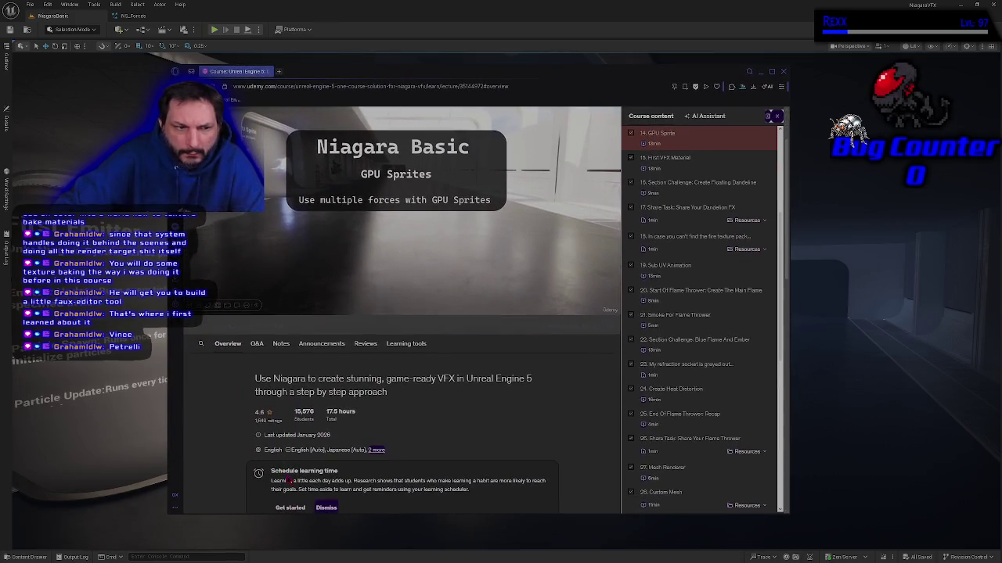
pyautogui.scroll(-3, 247, 449)
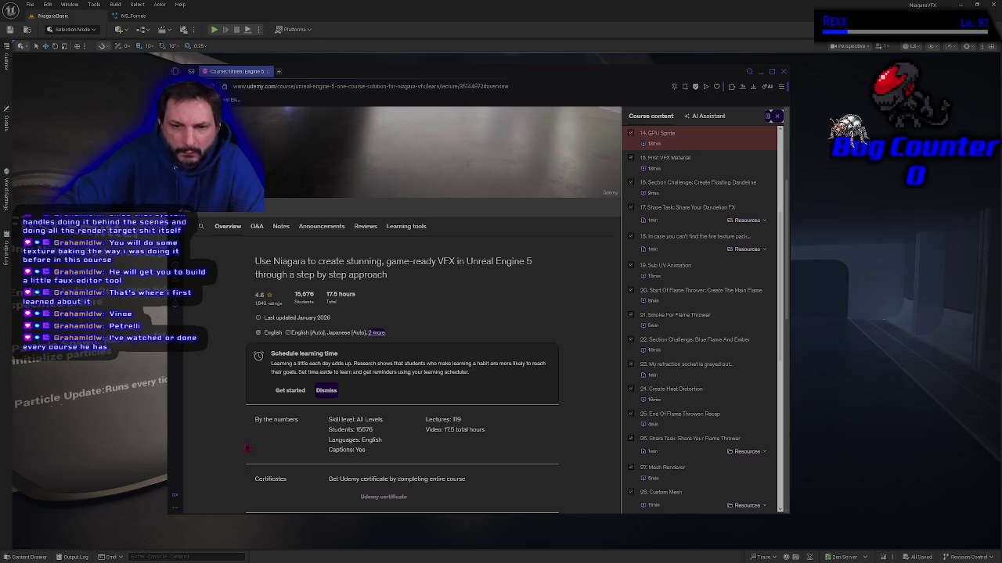
pyautogui.scroll(-4, 246, 450)
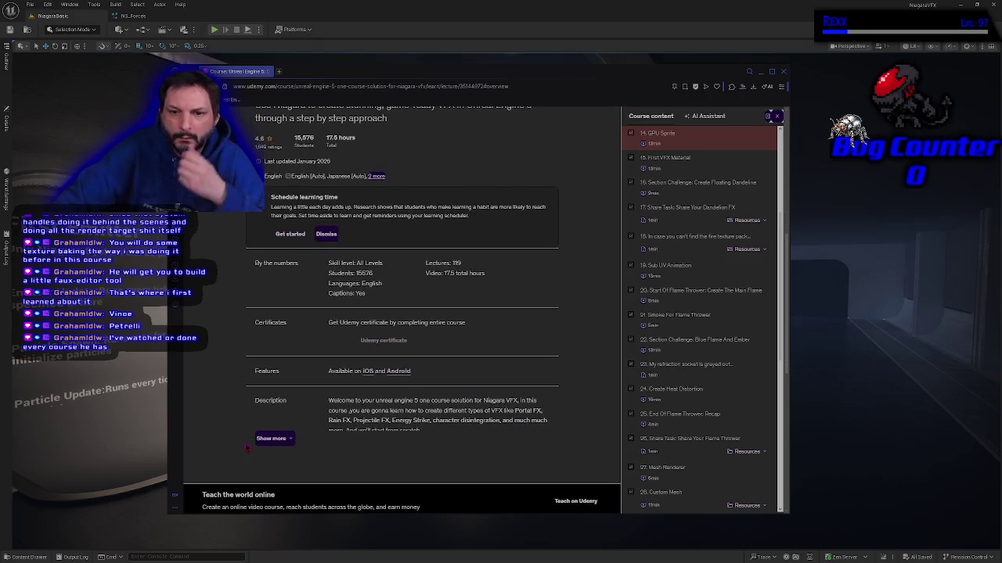
pyautogui.click(270, 401)
pyautogui.scroll(-2, 271, 407)
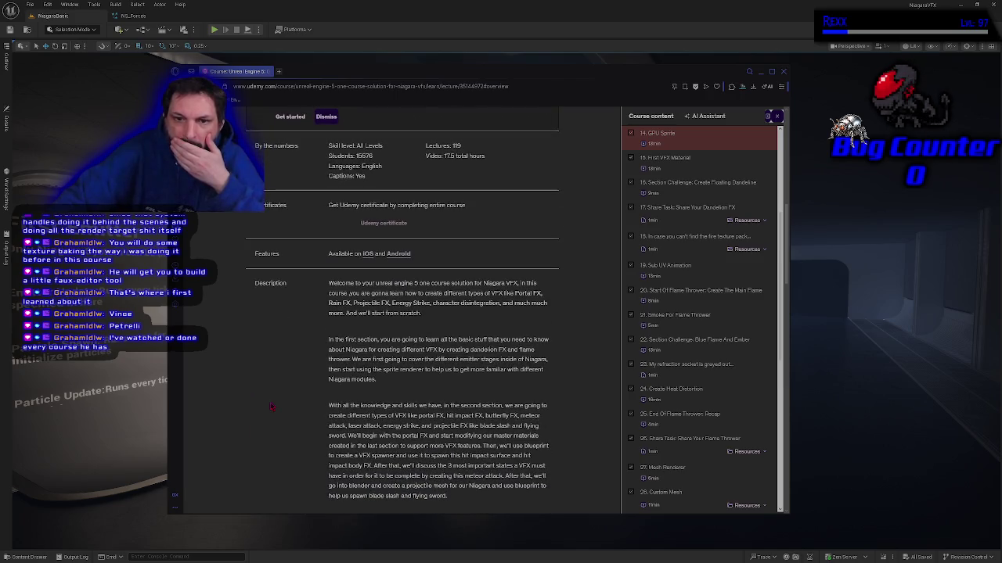
pyautogui.scroll(-9, 270, 407)
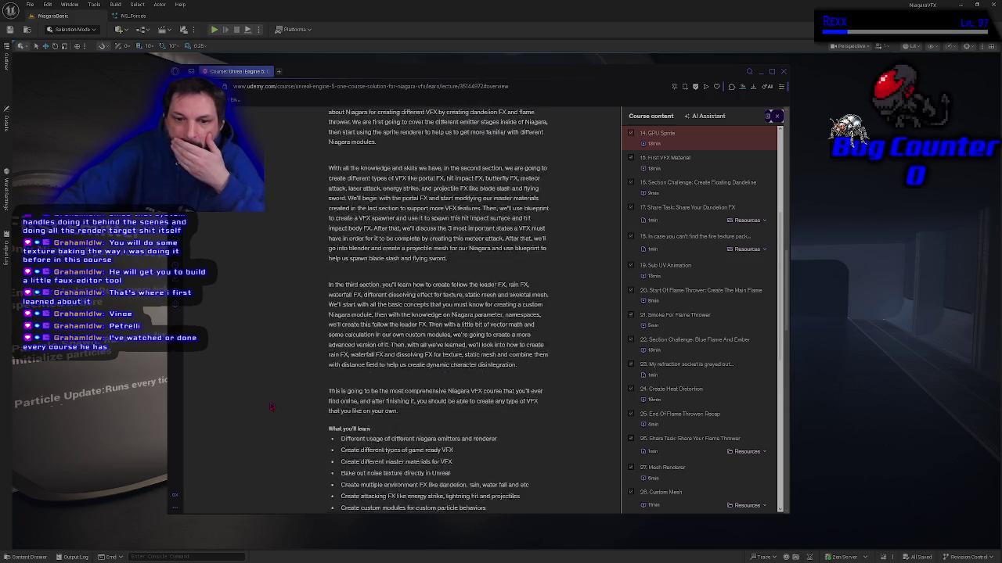
pyautogui.scroll(-7, 271, 407)
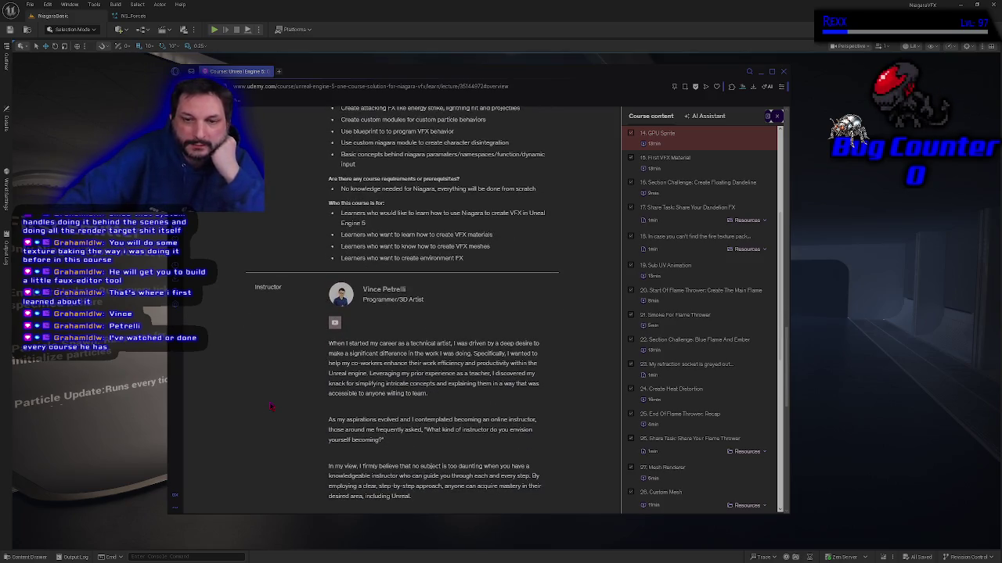
pyautogui.scroll(20, 271, 407)
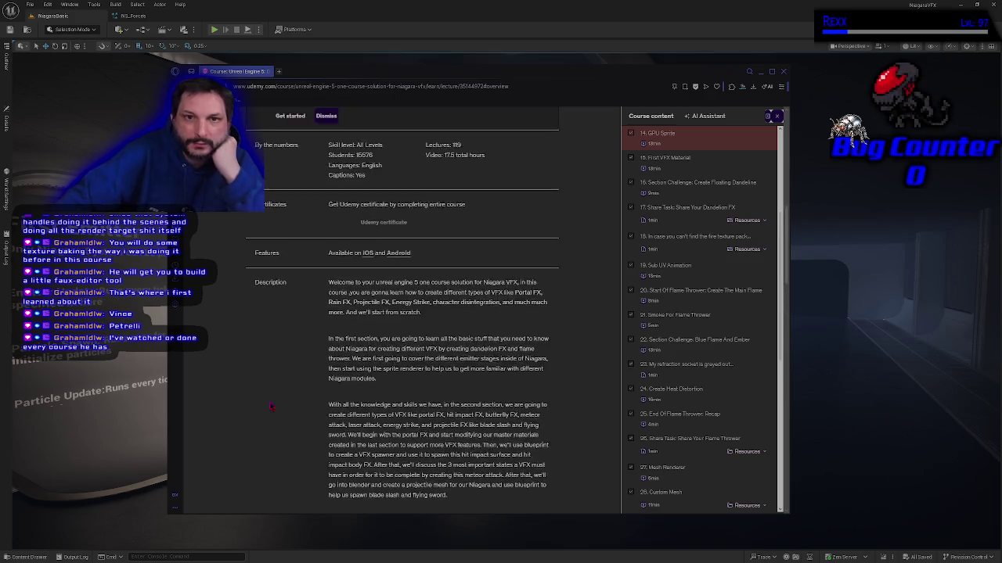
pyautogui.scroll(1, 269, 407)
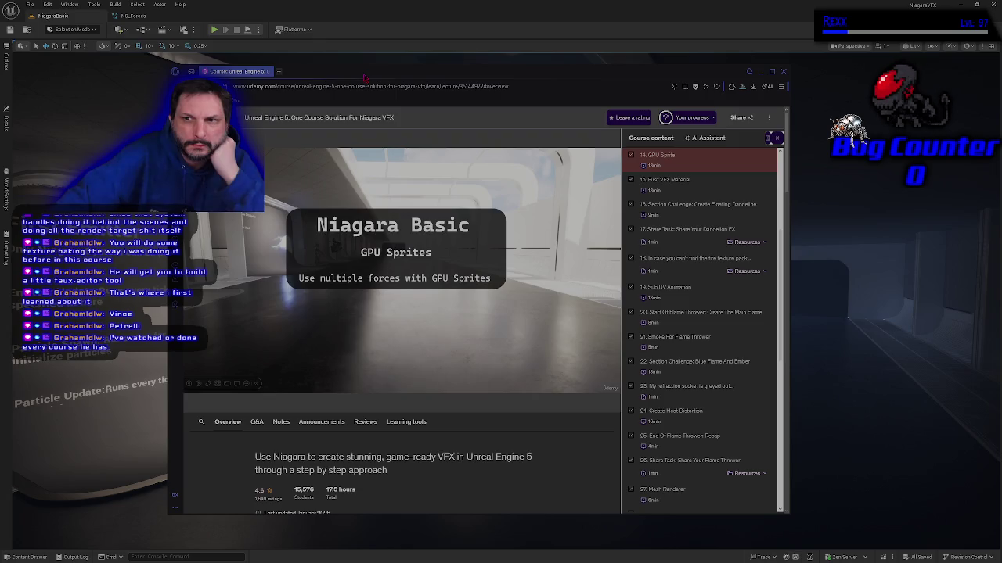
pyautogui.rightClick(263, 122)
pyautogui.click(258, 128)
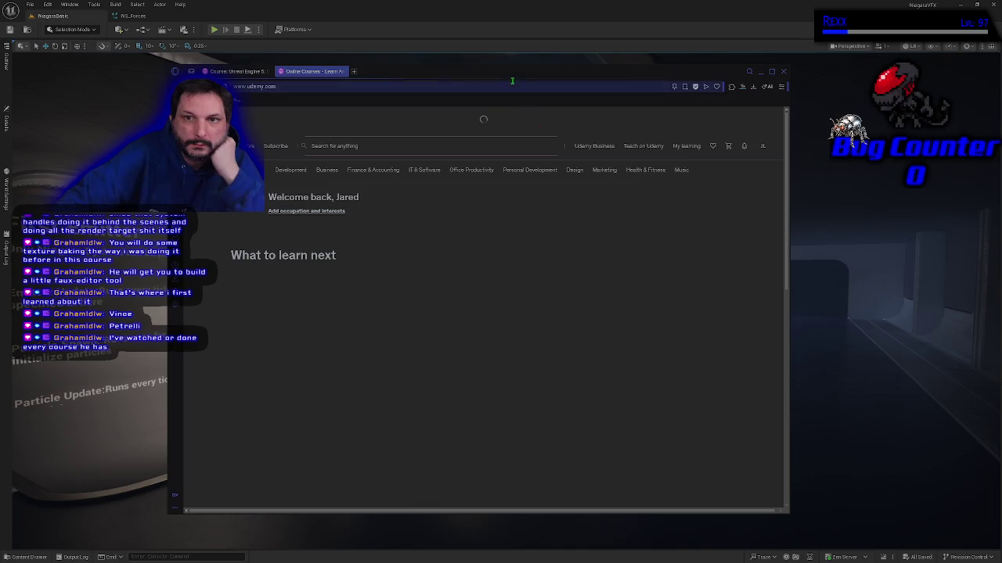
pyautogui.click(694, 147)
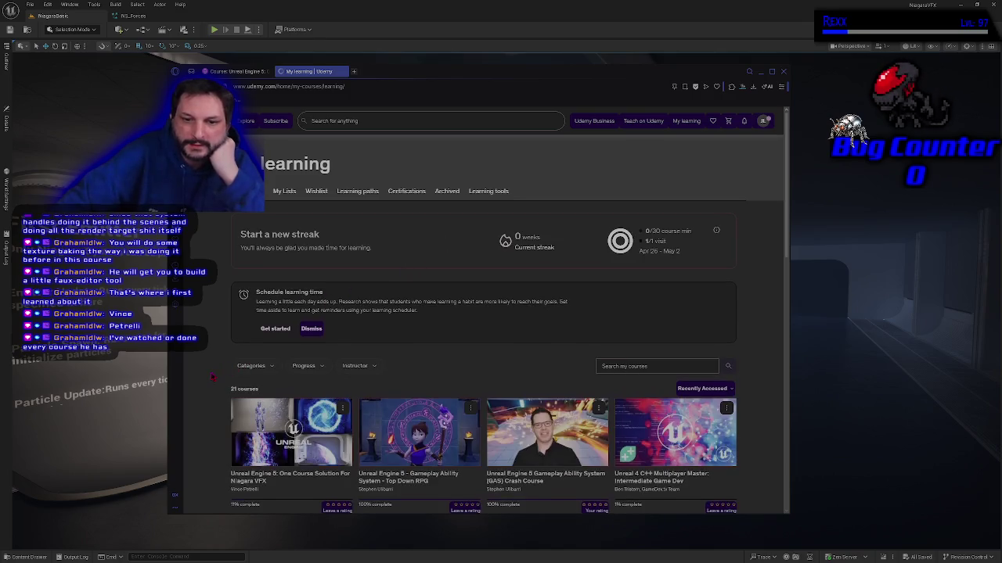
pyautogui.scroll(-2, 212, 376)
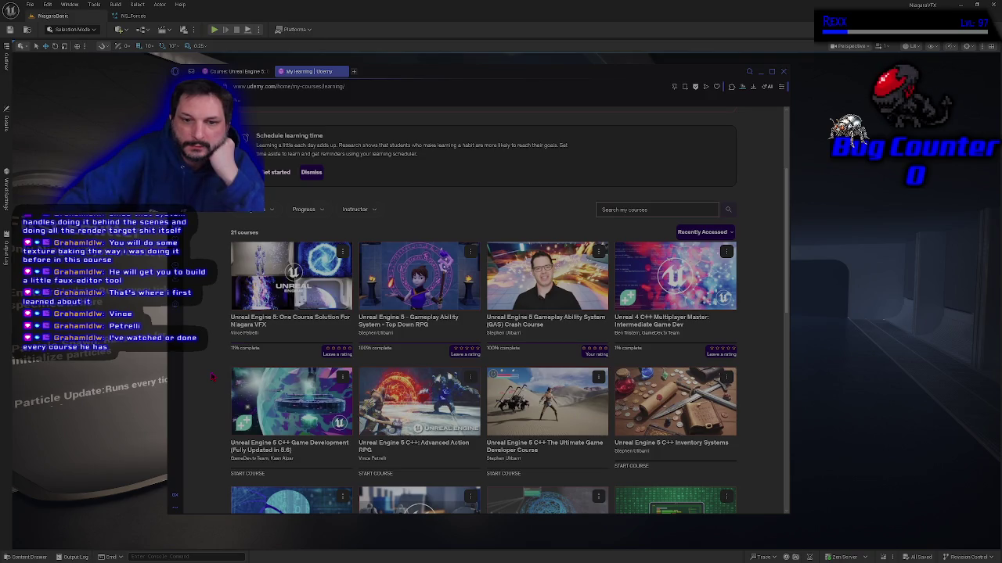
pyautogui.scroll(-1, 212, 376)
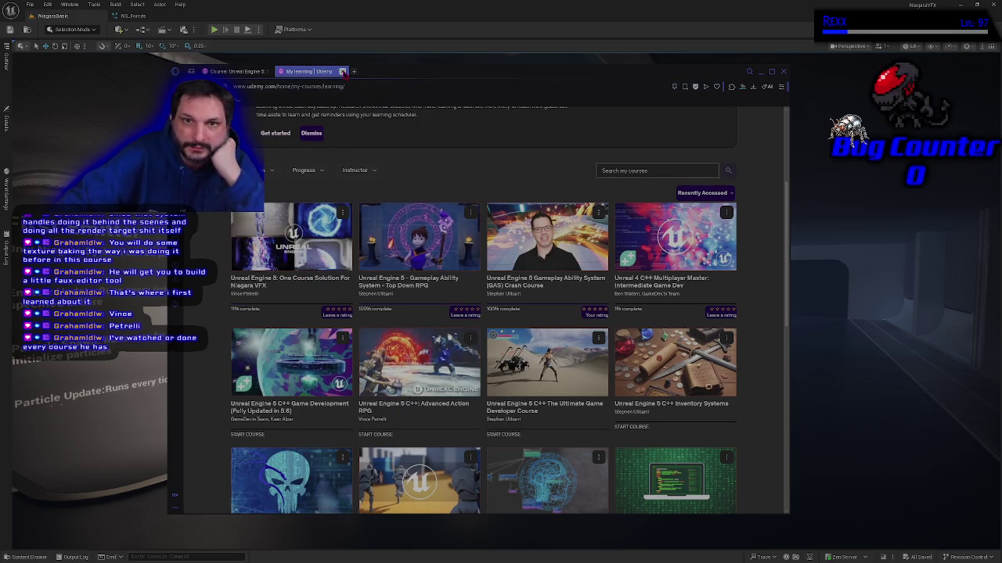
pyautogui.click(344, 72)
# Close the browser tab and frame the selected NS_Forces particle system in the viewport
pyautogui.hotkey('ctrl', 'w')
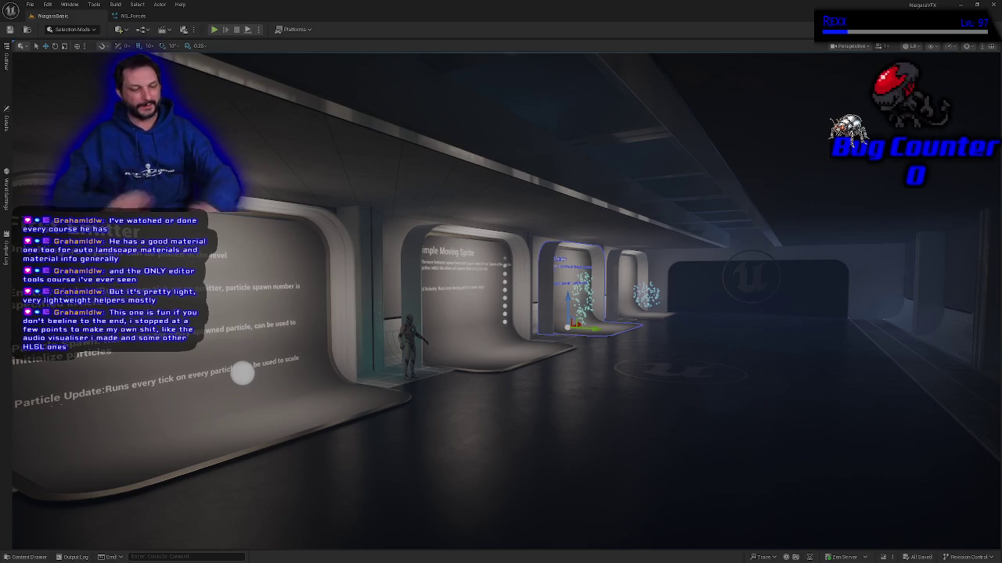
pyautogui.press('f')
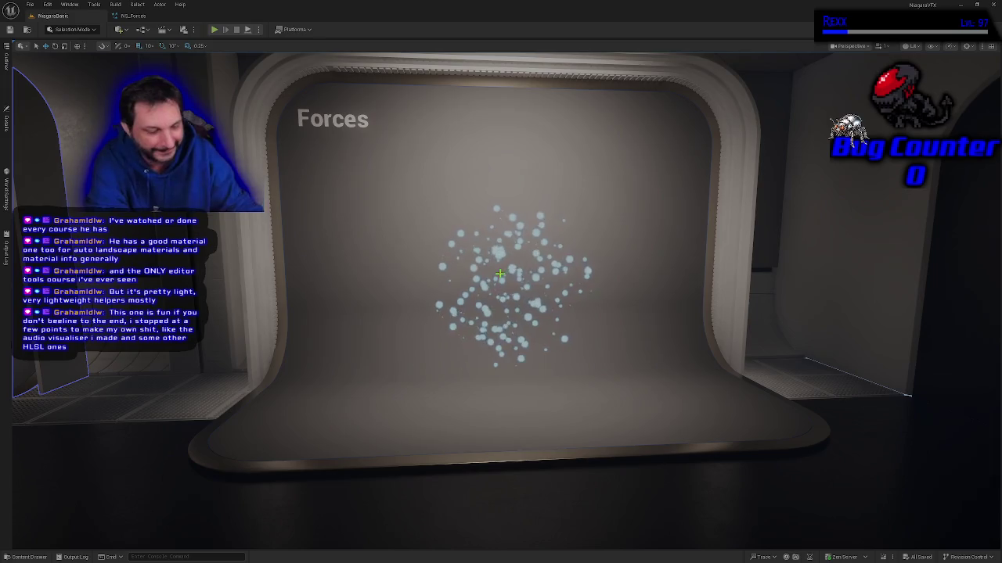
pyautogui.press('a')
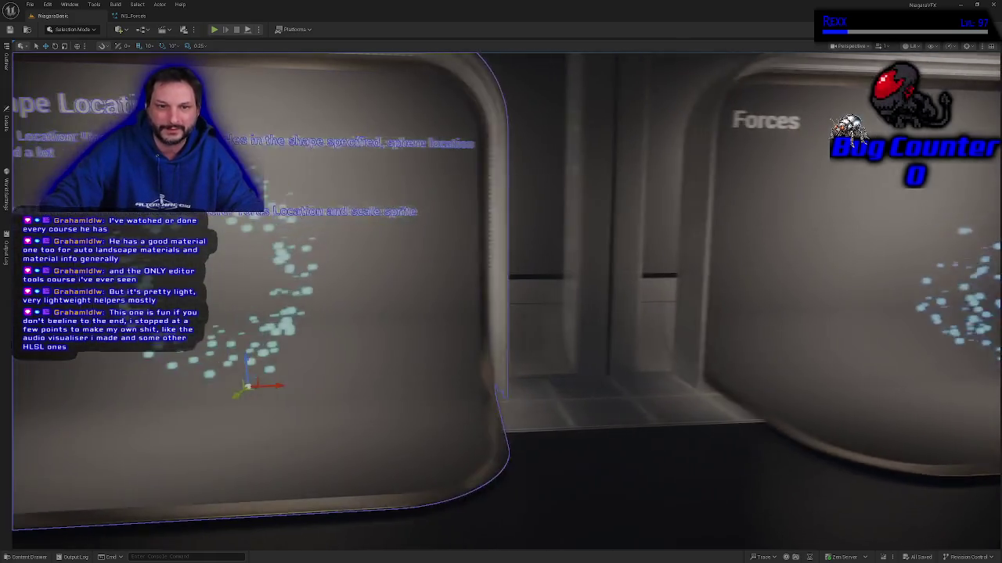
pyautogui.press('a')
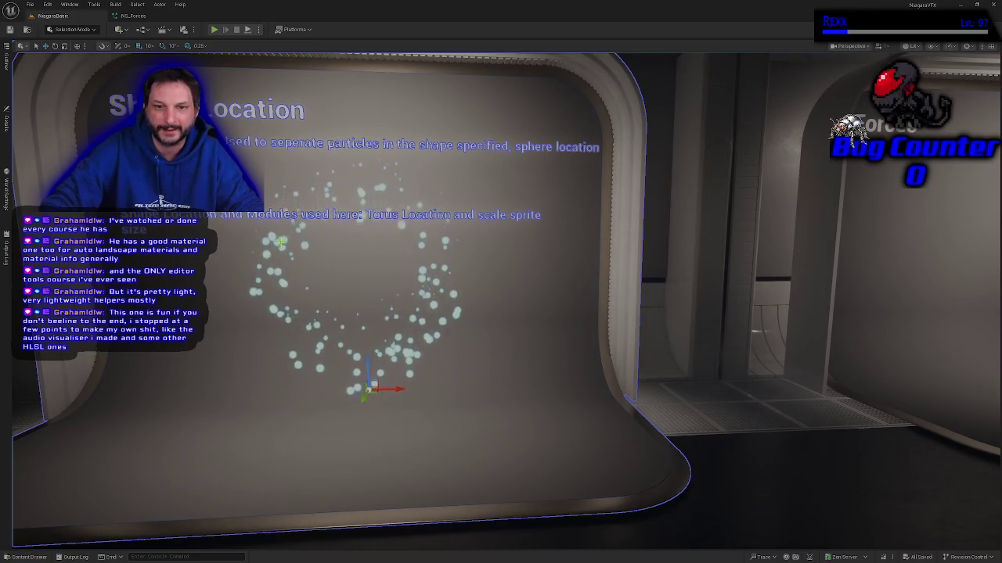
pyautogui.press('d')
pyautogui.press('s')
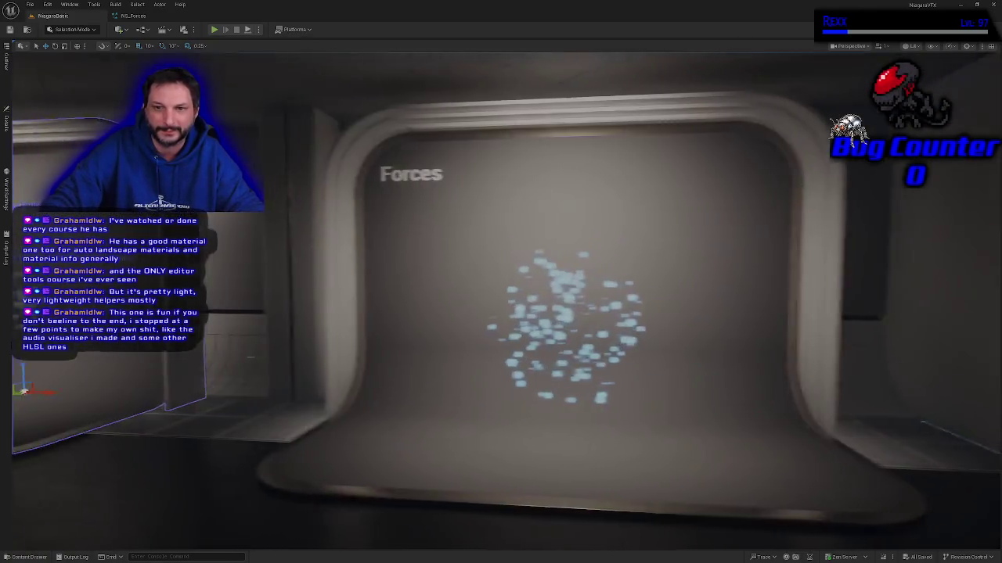
pyautogui.press('a')
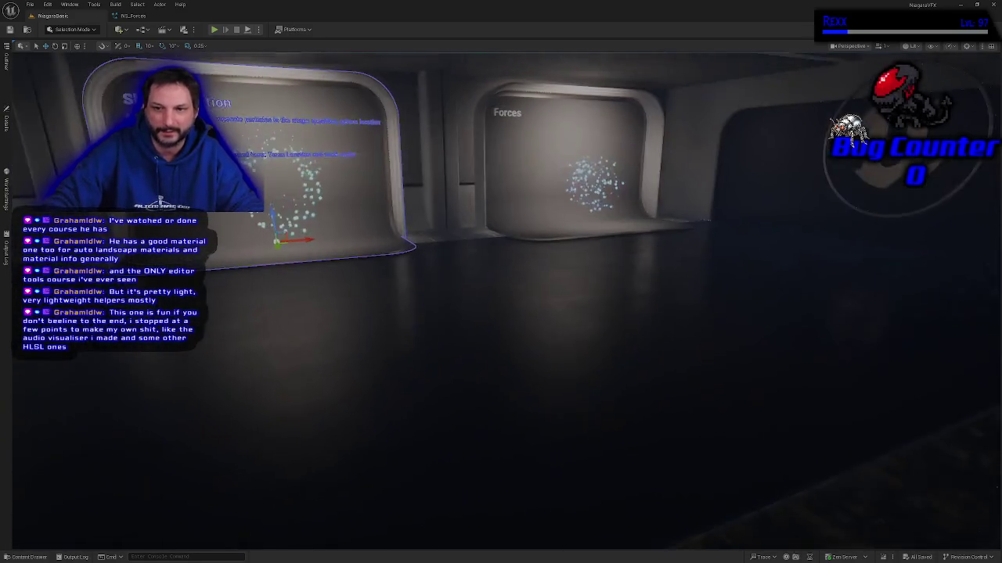
pyautogui.press('w')
pyautogui.press('w')
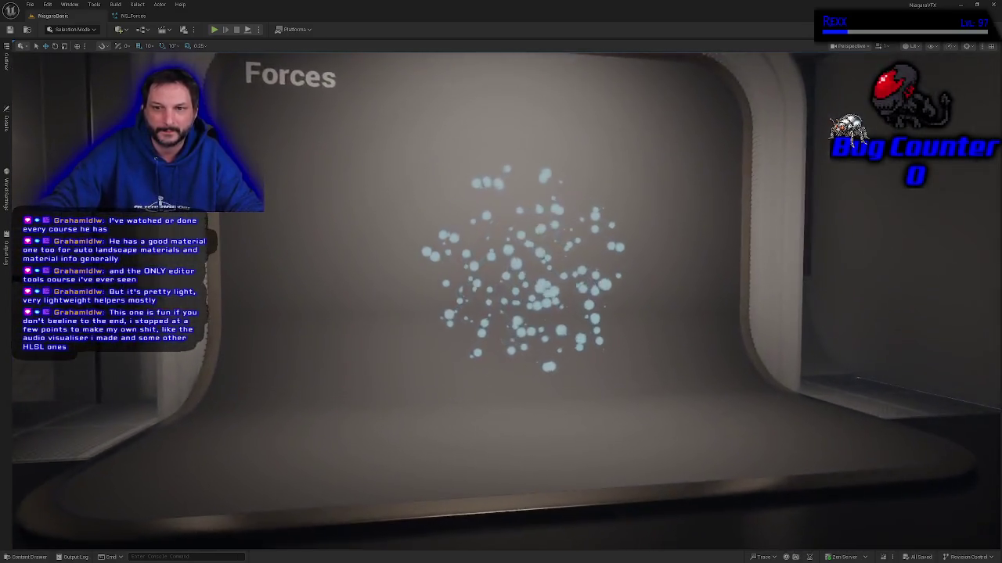
pyautogui.press('s')
pyautogui.press('w')
pyautogui.press('s')
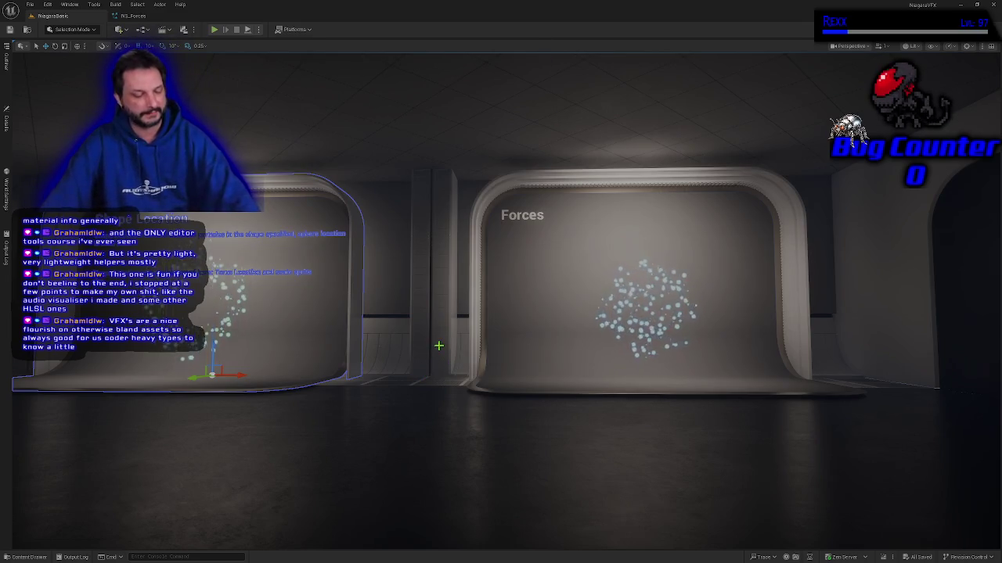
pyautogui.moveTo(439, 347)
pyautogui.mouseDown()
pyautogui.moveTo(501, 422)
pyautogui.moveTo(407, 423)
pyautogui.mouseUp()
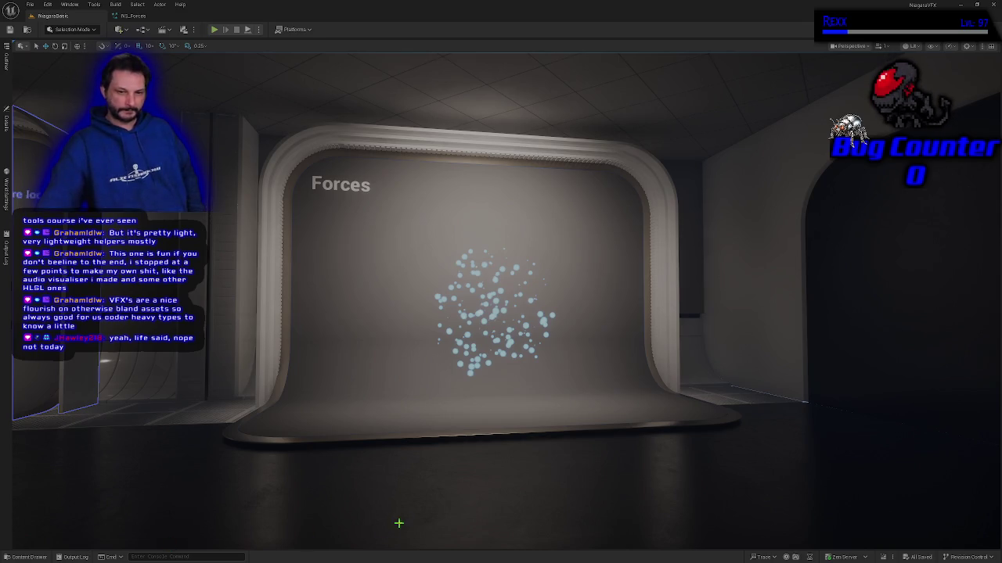
pyautogui.press('Up')
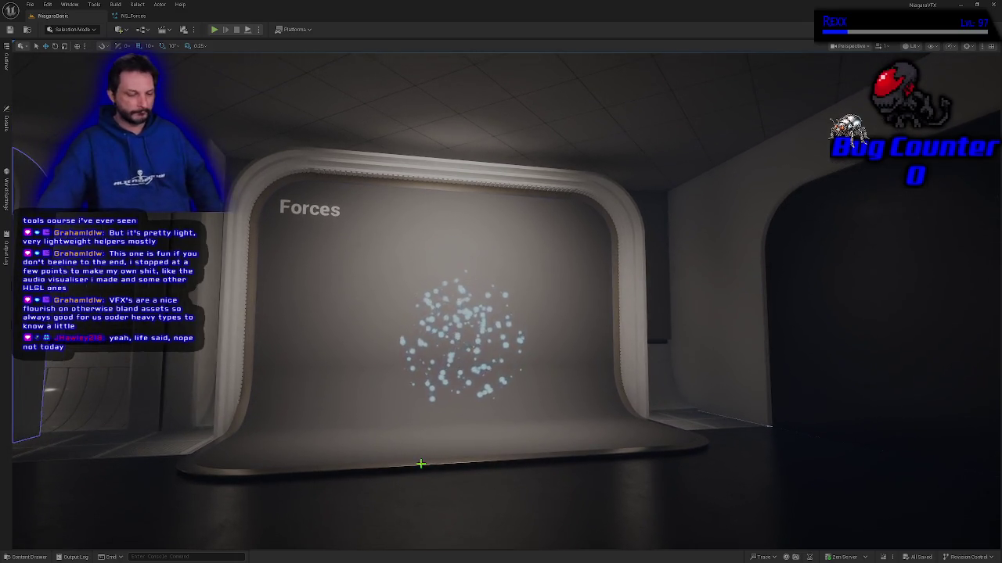
pyautogui.press('Up')
pyautogui.press('Up')
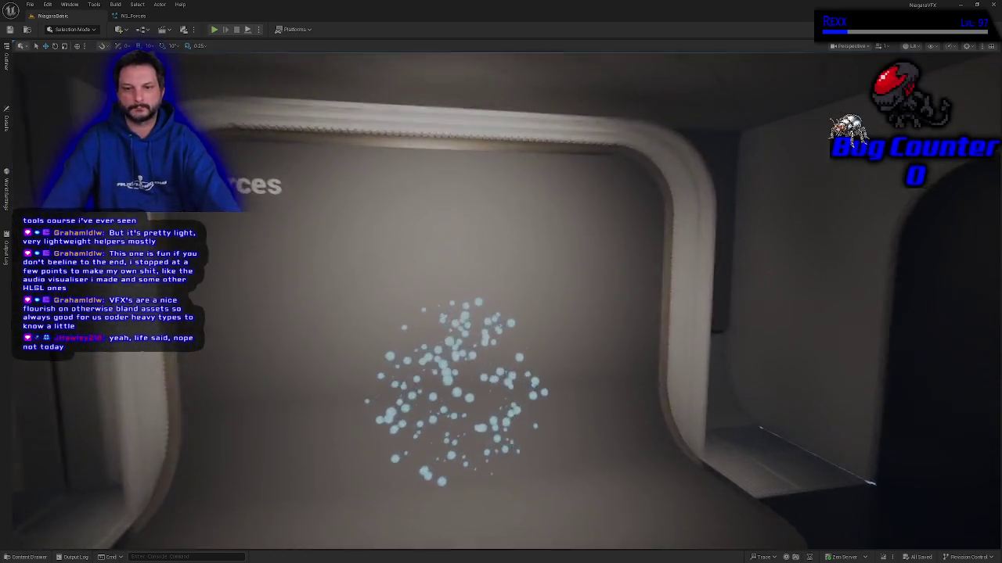
pyautogui.press('Down')
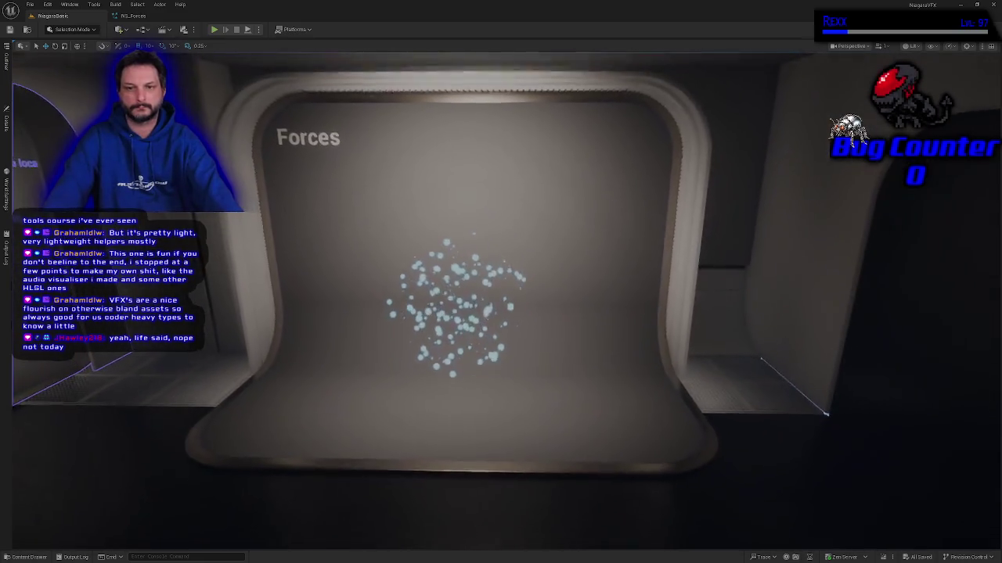
pyautogui.press('Up')
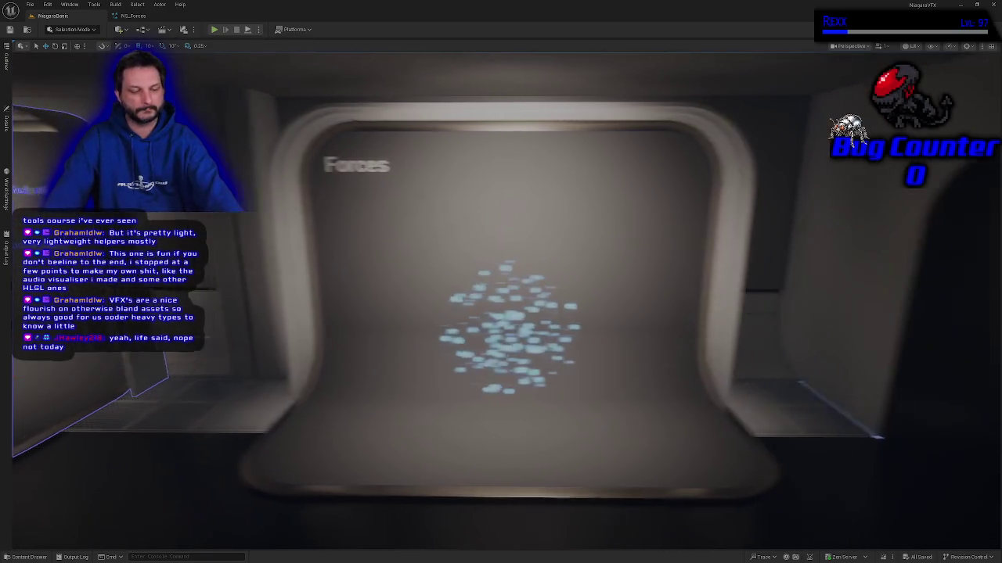
pyautogui.press('e')
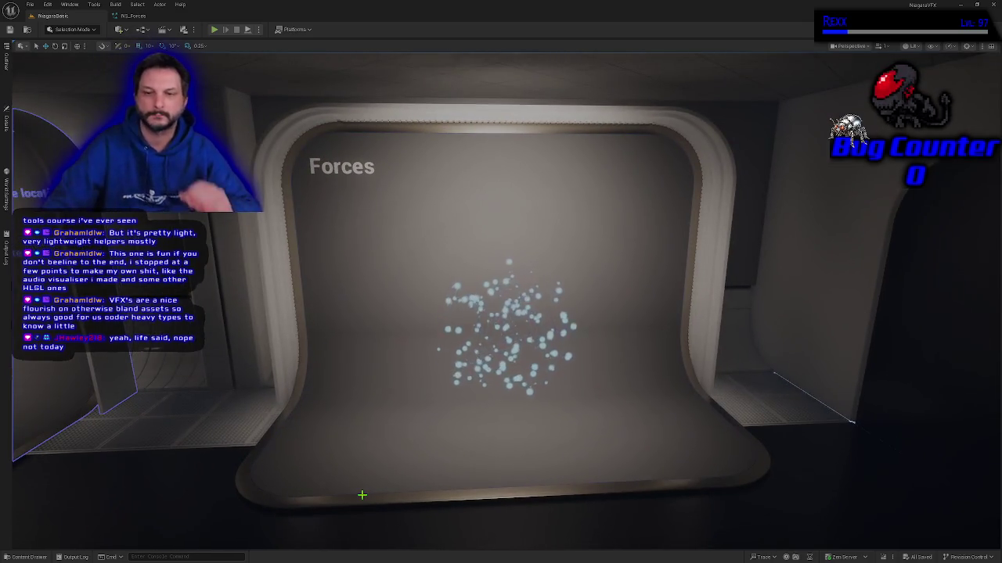
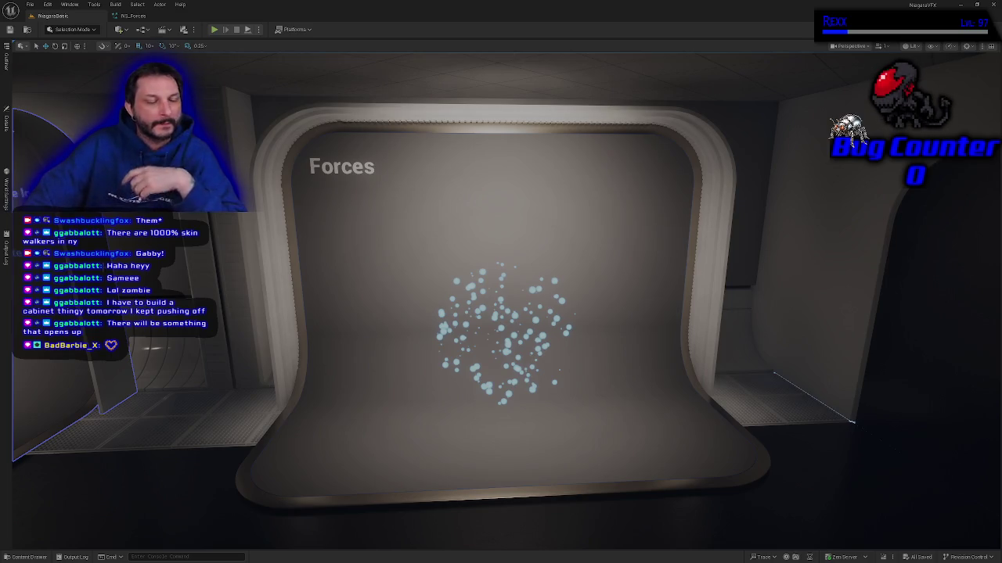
# Turn the camera to frame the Emitter and Simple Moving Sprite panels beside the Forces display
pyautogui.moveTo(501, 313)
pyautogui.mouseDown()
pyautogui.moveTo(547, 307)
pyautogui.moveTo(521, 310)
pyautogui.moveTo(513, 348)
pyautogui.moveTo(337, 344)
pyautogui.moveTo(407, 345)
pyautogui.moveTo(364, 345)
pyautogui.mouseUp()
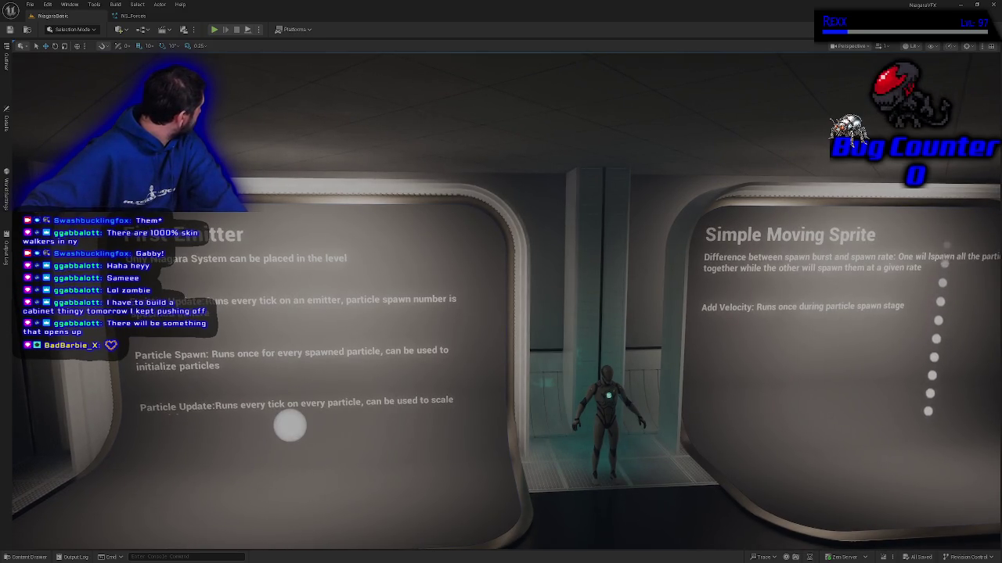
pyautogui.moveTo(364, 345); pyautogui.dragTo(477, 346)
# Fly the camera sideways and forward up to the Forces particle display
pyautogui.press('d')
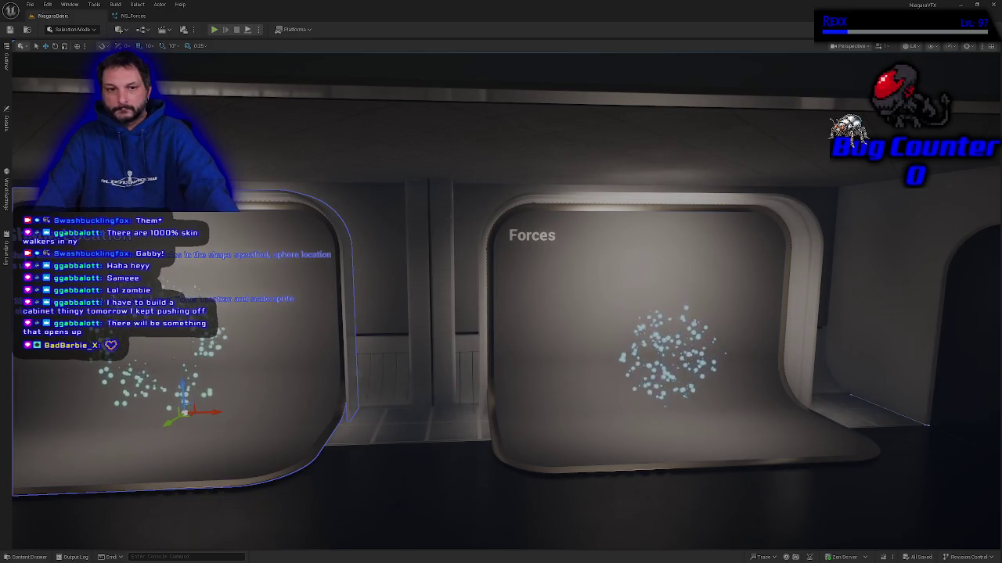
pyautogui.press('w')
pyautogui.press('w')
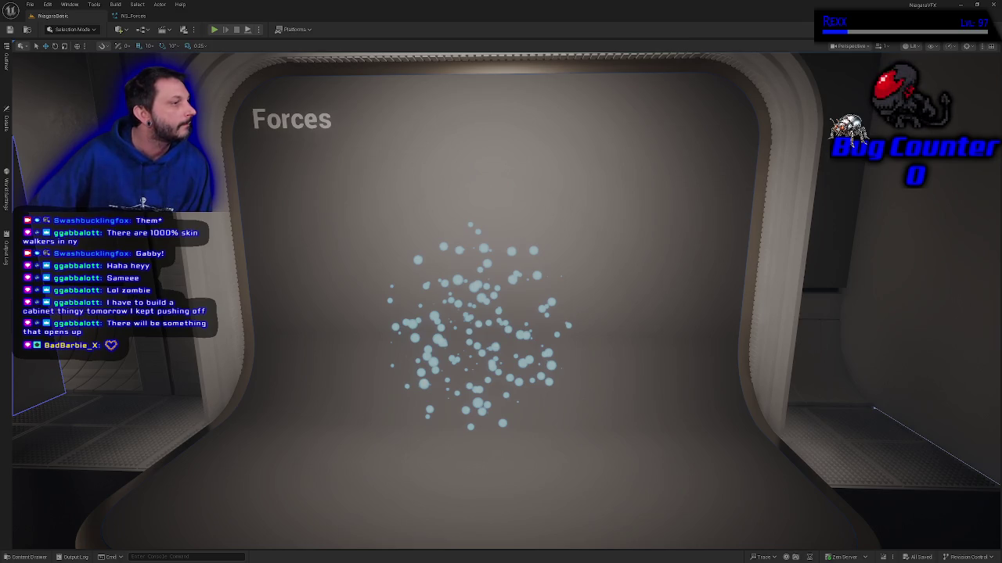
pyautogui.moveTo(143, 336)
pyautogui.mouseDown()
pyautogui.moveTo(203, 335)
pyautogui.moveTo(144, 335)
pyautogui.mouseUp()
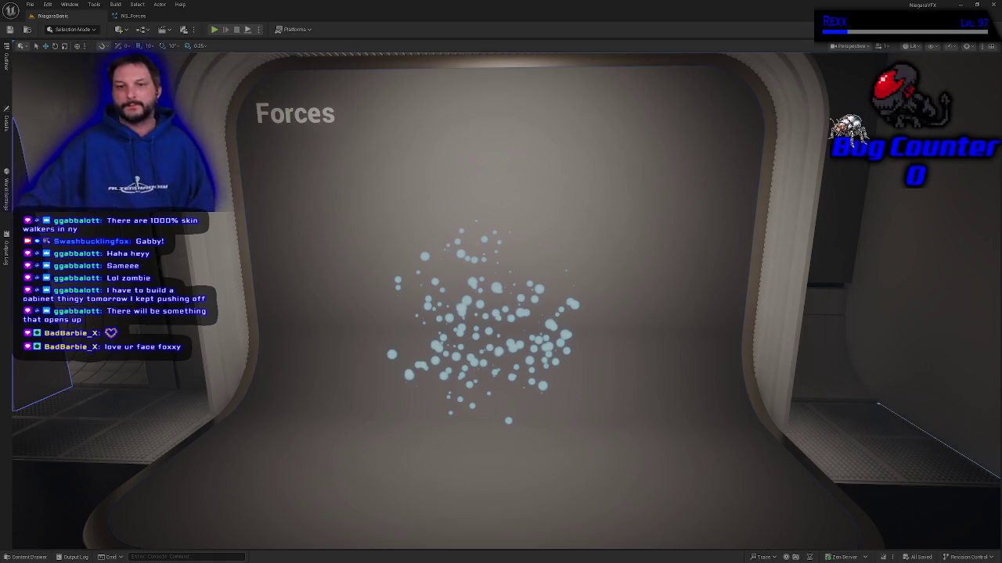
pyautogui.rightClick(403, 397)
# Reframe the view across the Forces particles and return to the NS_Forces system editor
pyautogui.moveTo(403, 397); pyautogui.dragTo(337, 389)
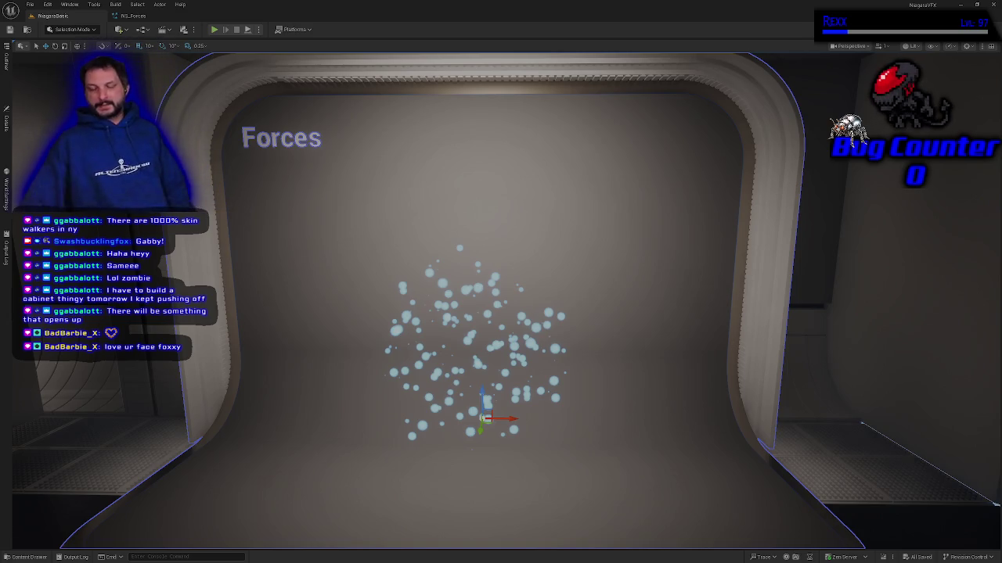
pyautogui.moveTo(91, 428); pyautogui.dragTo(117, 389)
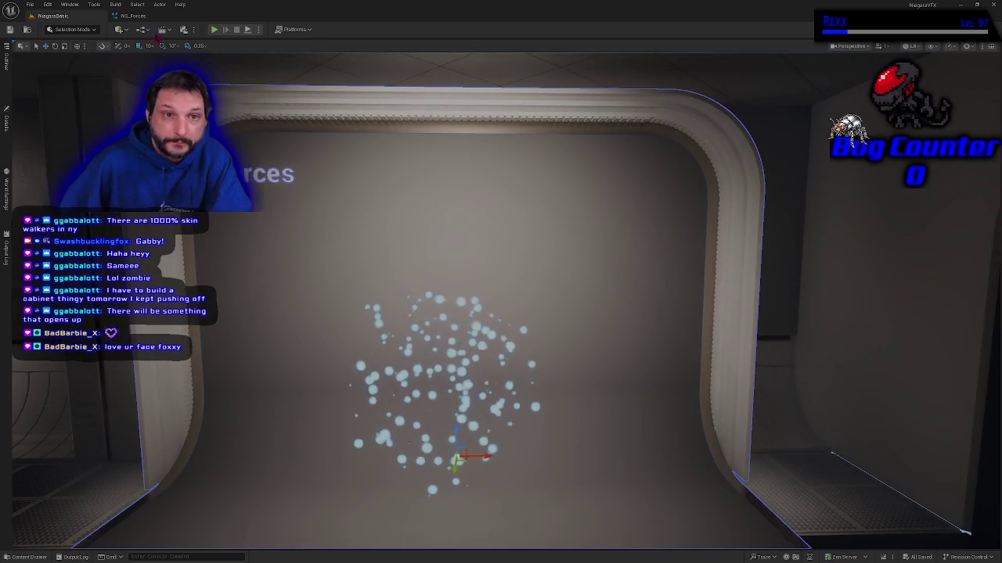
pyautogui.click(133, 16)
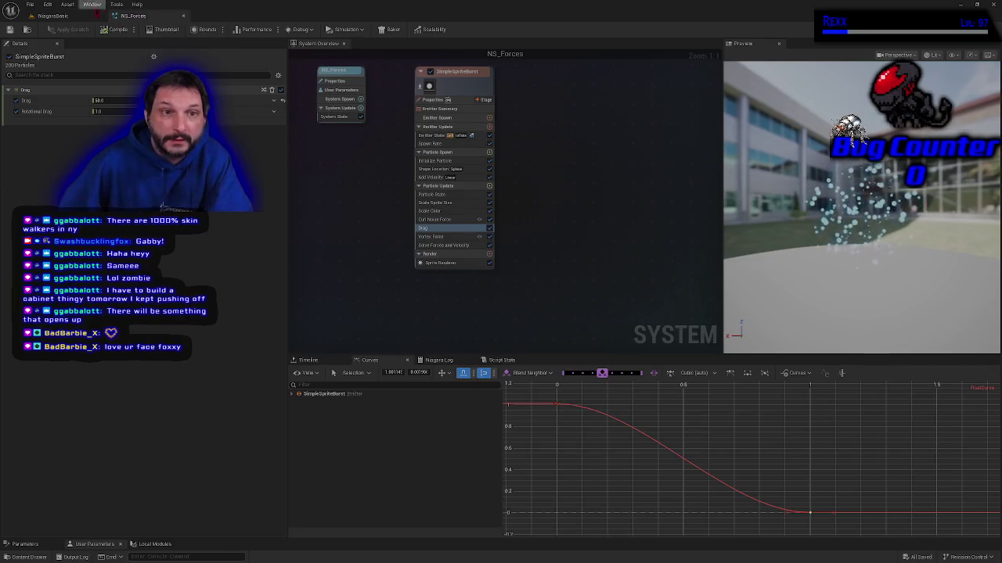
# Close the NS_Forces editor, then fly back and up to view Forces down the corridor
pyautogui.click(86, 16)
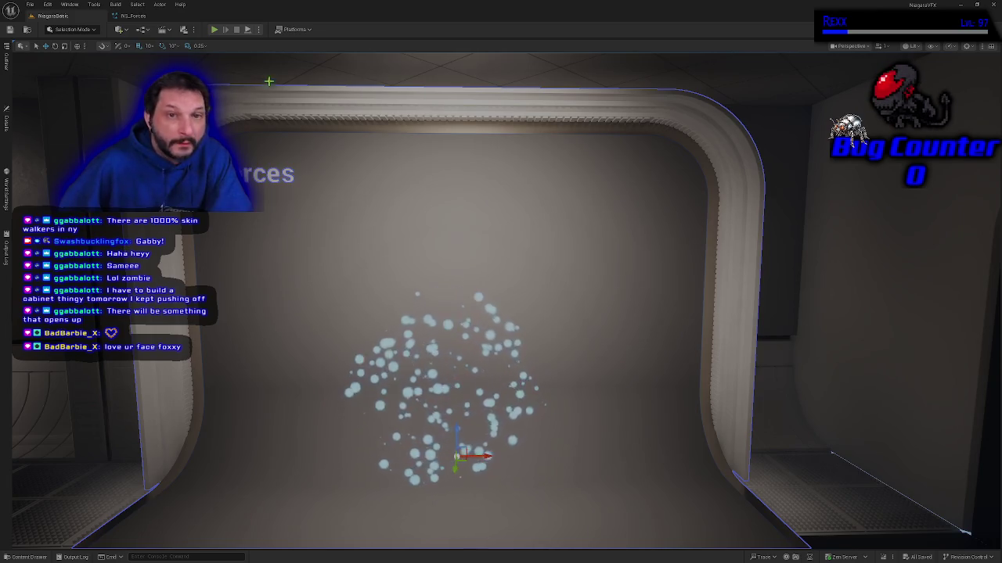
pyautogui.middleClick(135, 19)
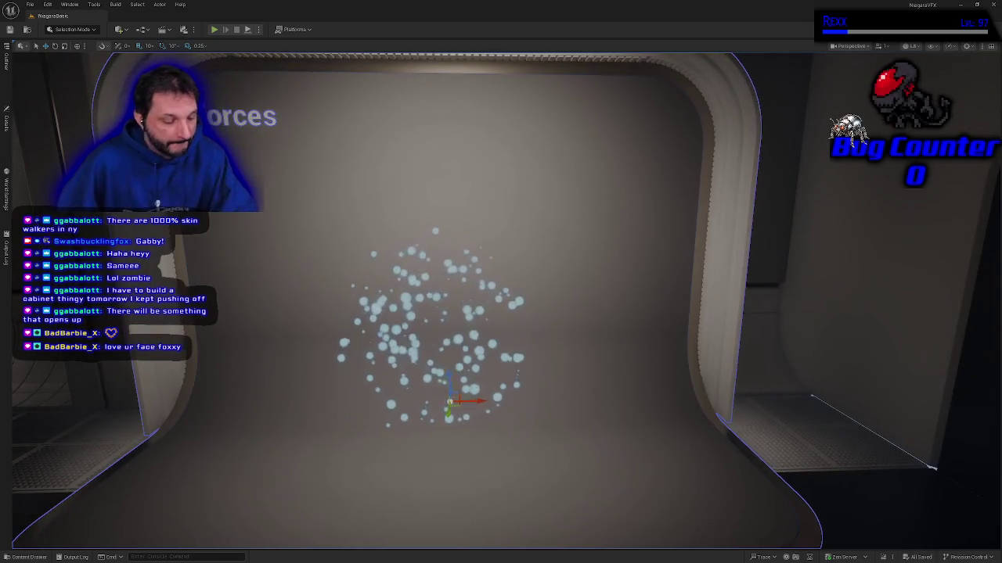
pyautogui.press('a')
pyautogui.press('s')
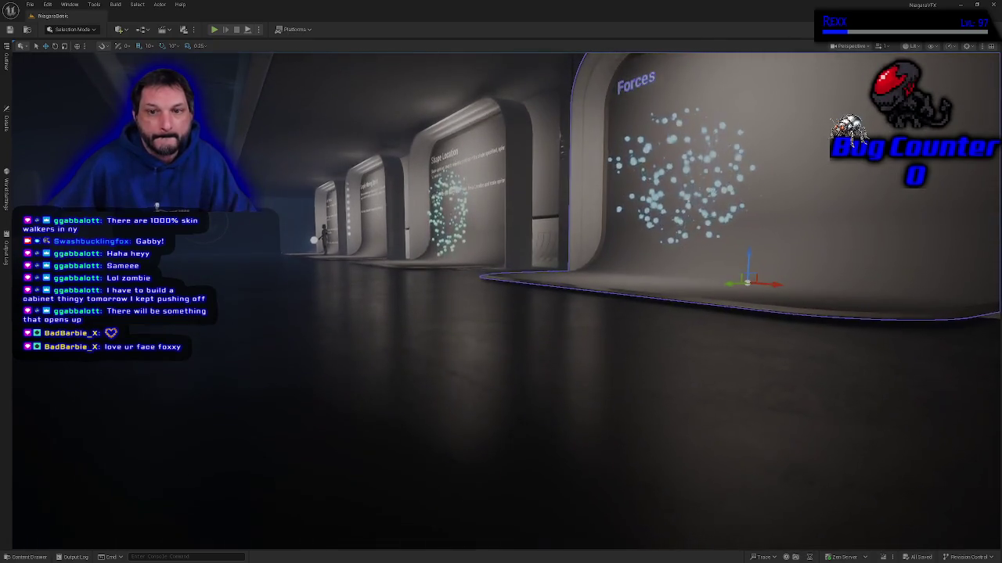
pyautogui.press('e')
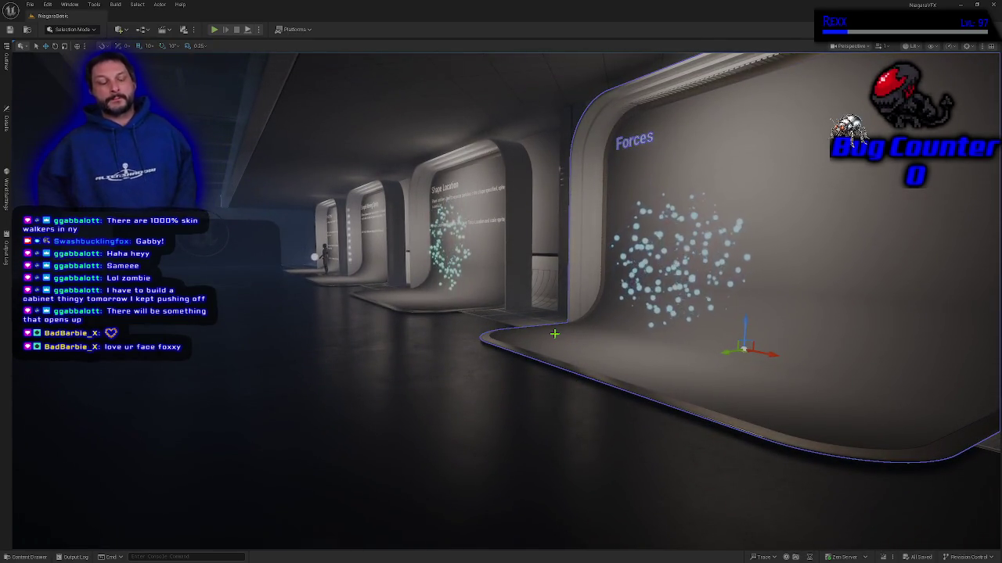